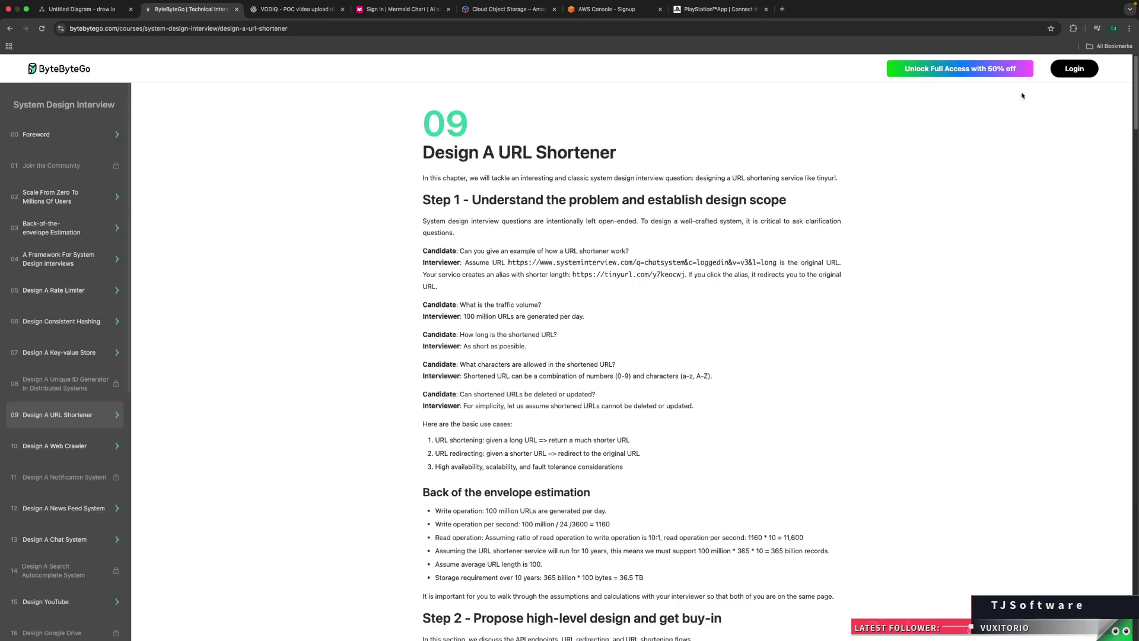
Step: Browse ByteByteGo chapters 03 and 15, ending on the course Foreword
scroll(1009, 119, right, 5)
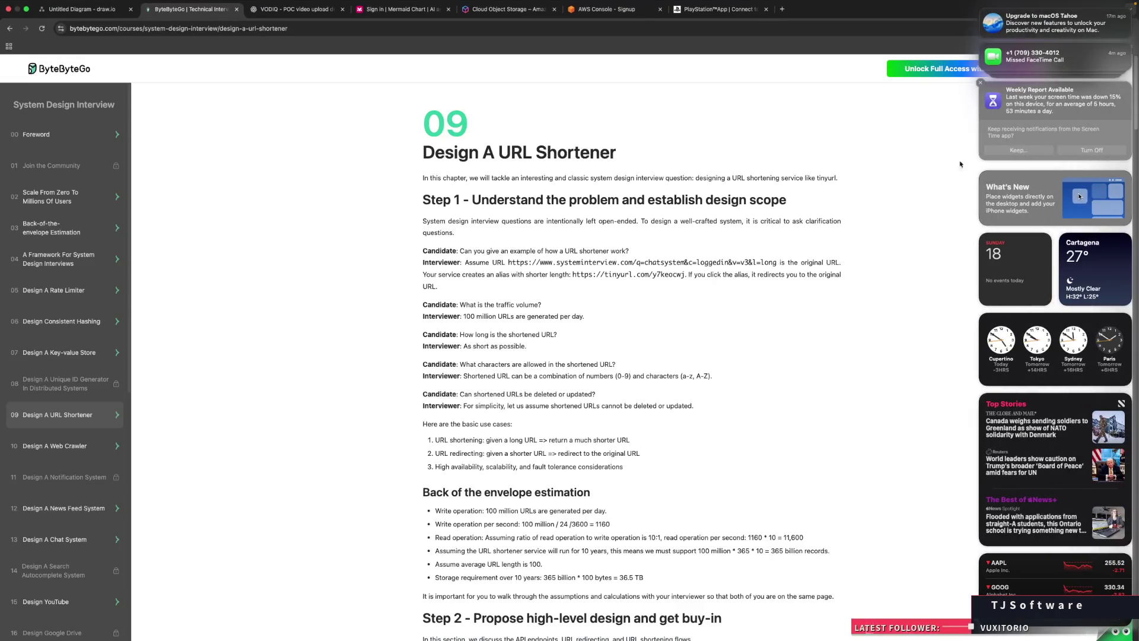
scroll(952, 177, left, 3)
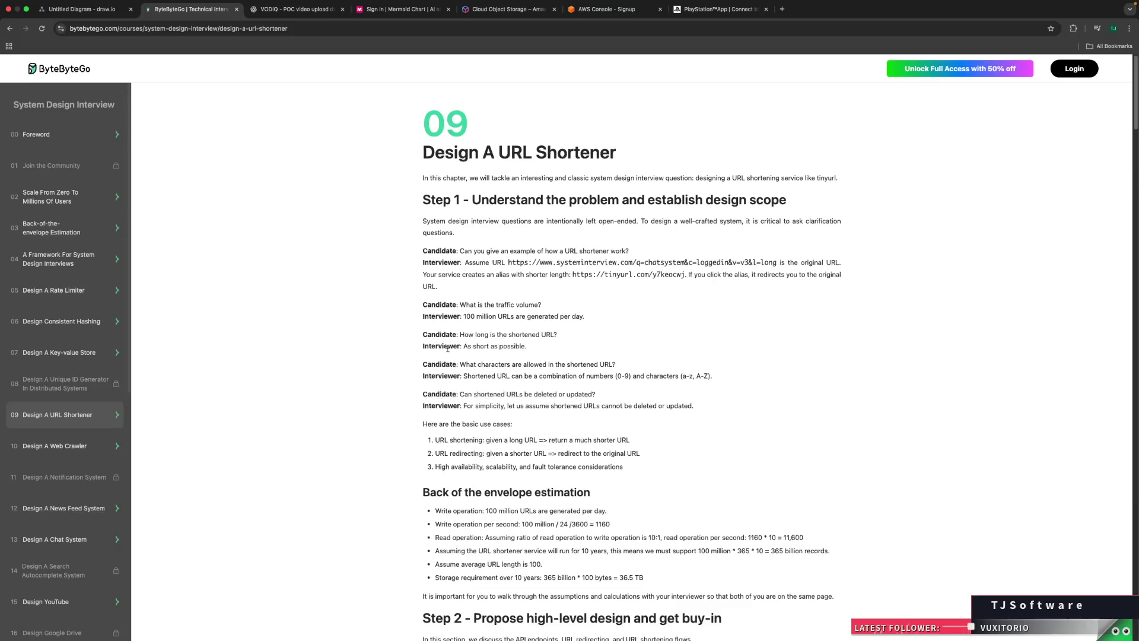
click(117, 232)
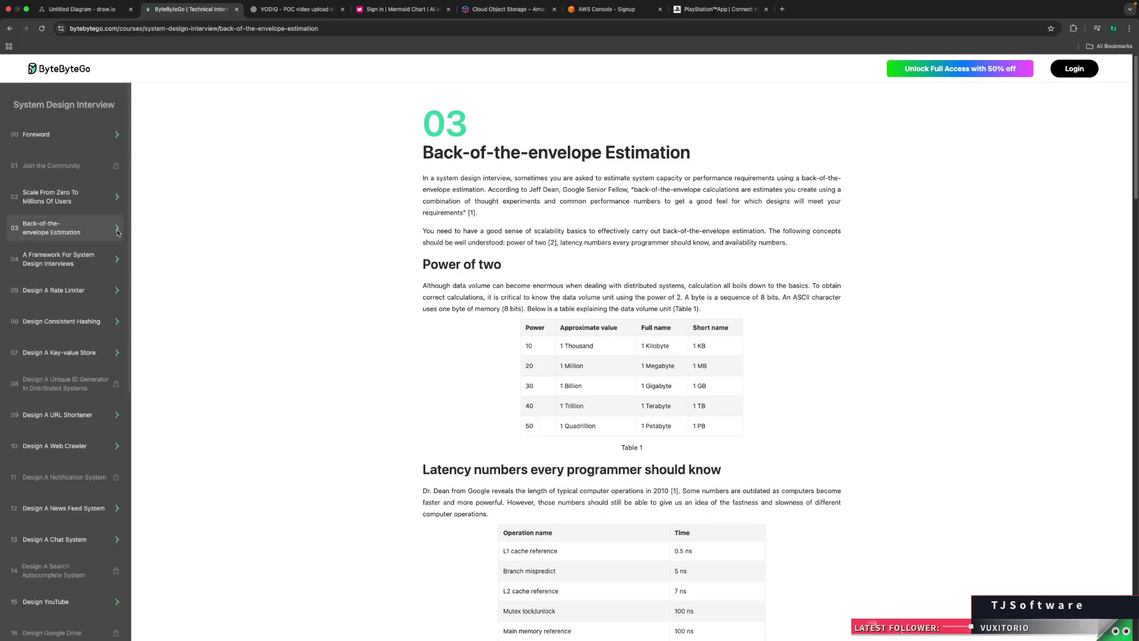
scroll(113, 237, down, 5)
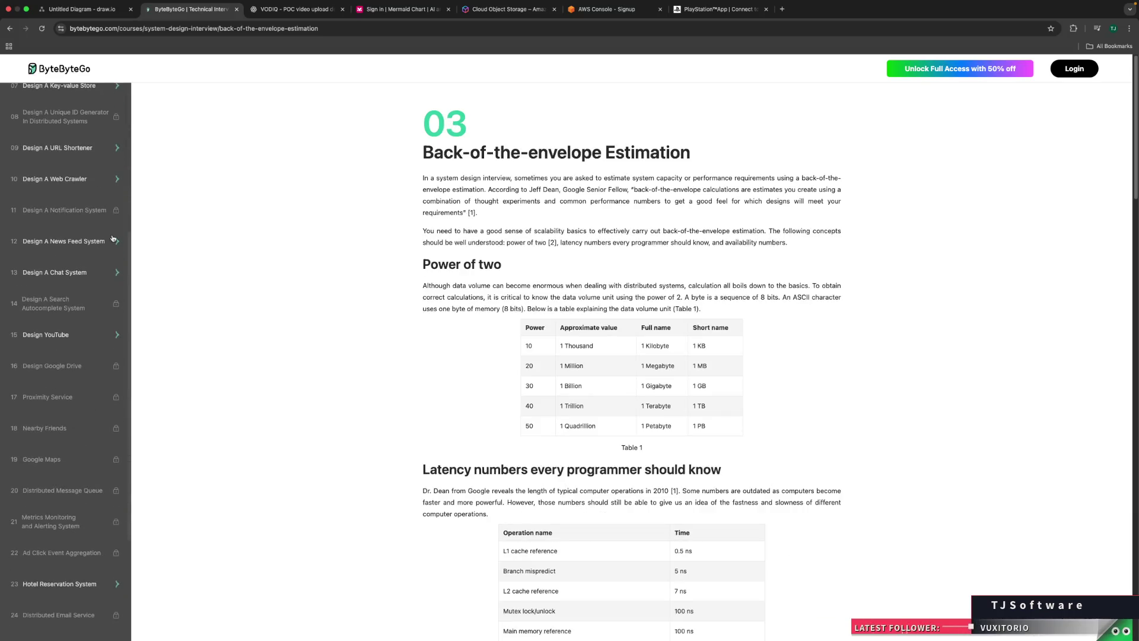
click(88, 334)
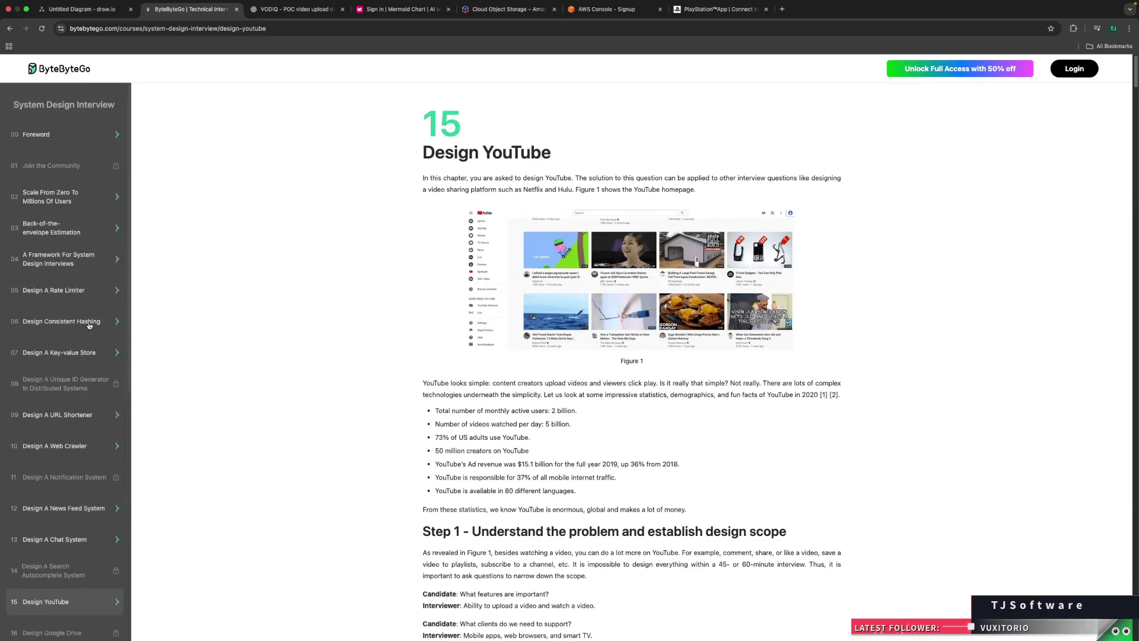
click(79, 143)
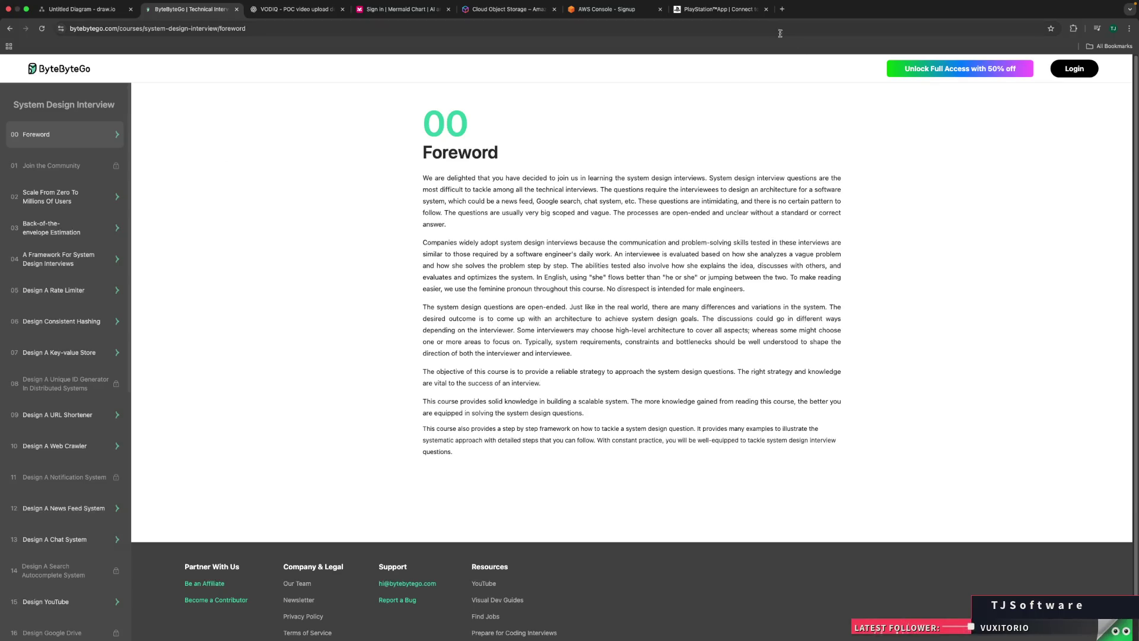
Step: Close the PlayStation App tab and move through draw.io to the Mermaid Chart sign-in page
click(766, 9)
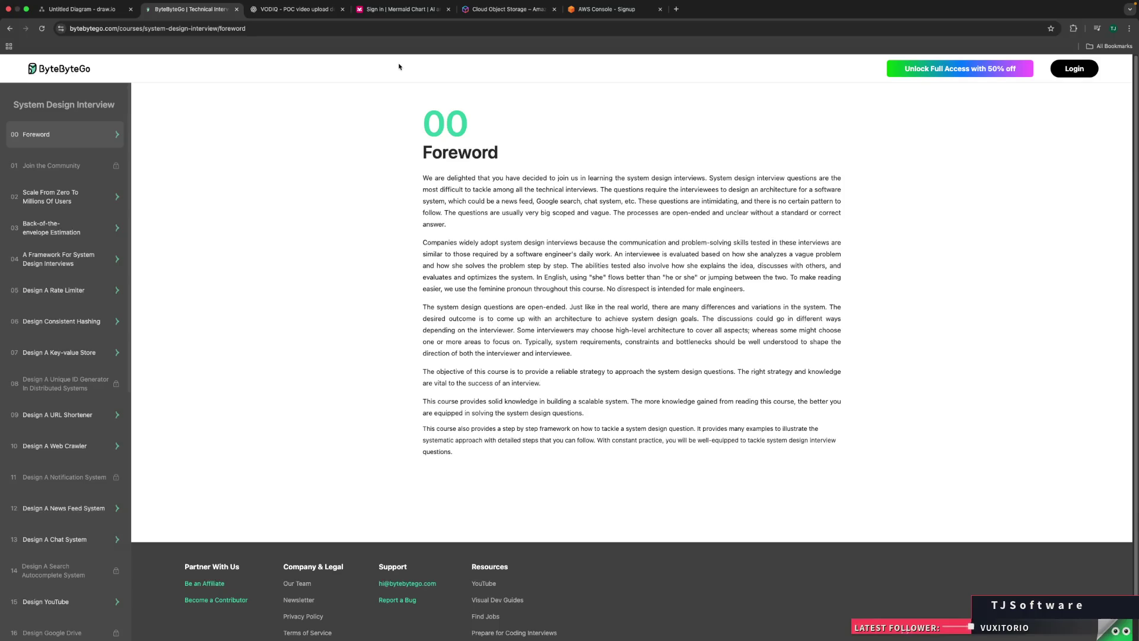
key(ctrl+shift+Tab)
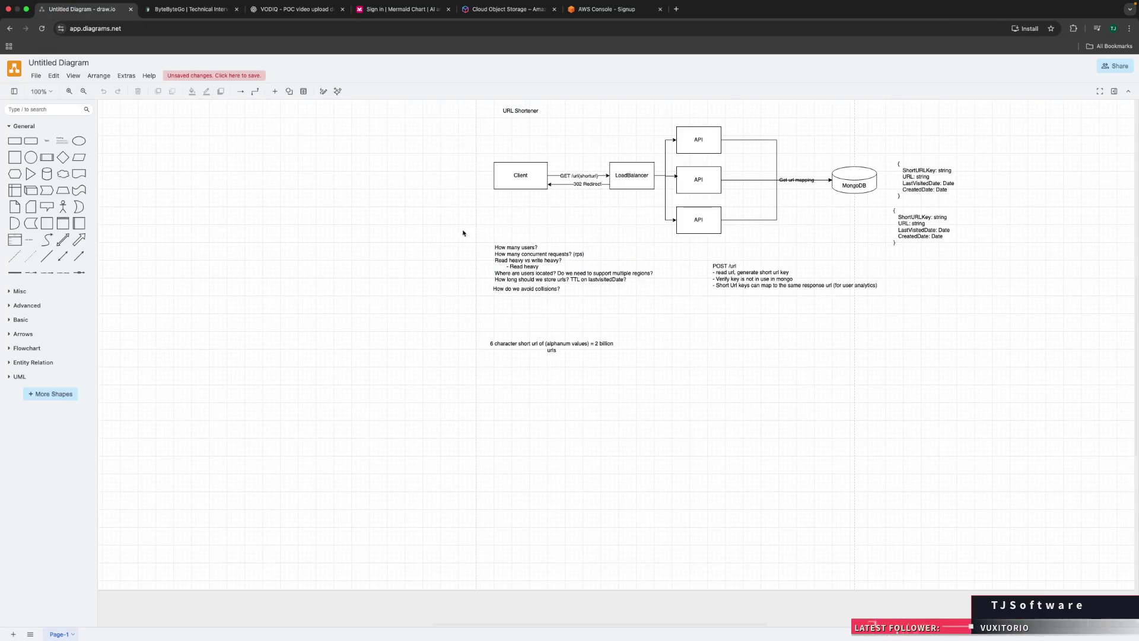
scroll(552, 293, up, 3)
scroll(551, 292, right, 2)
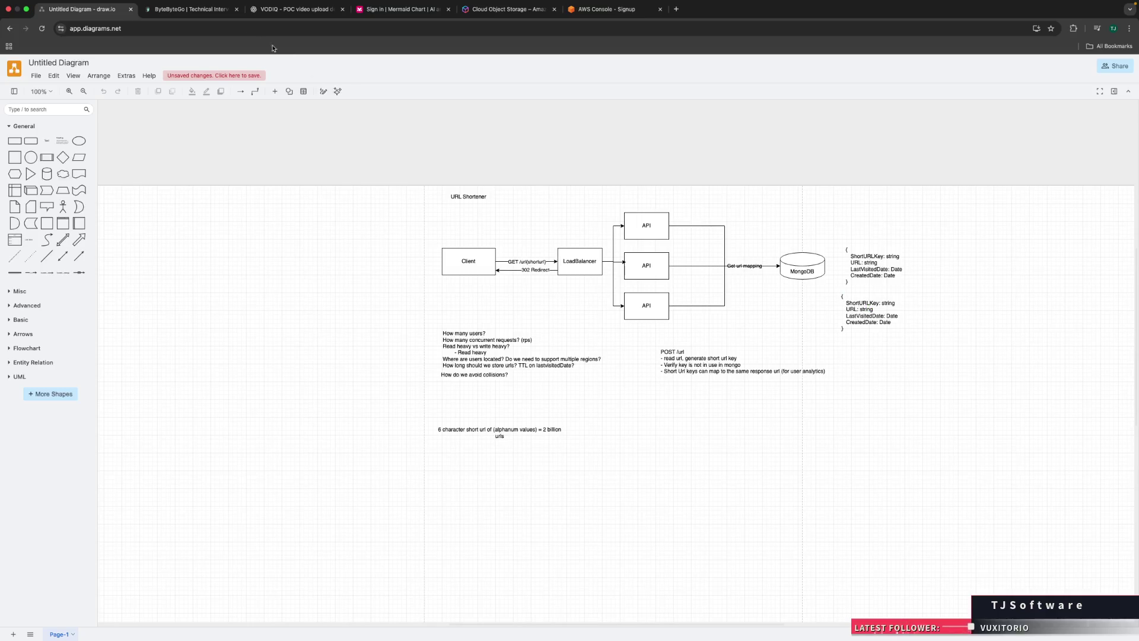
click(190, 9)
click(409, 9)
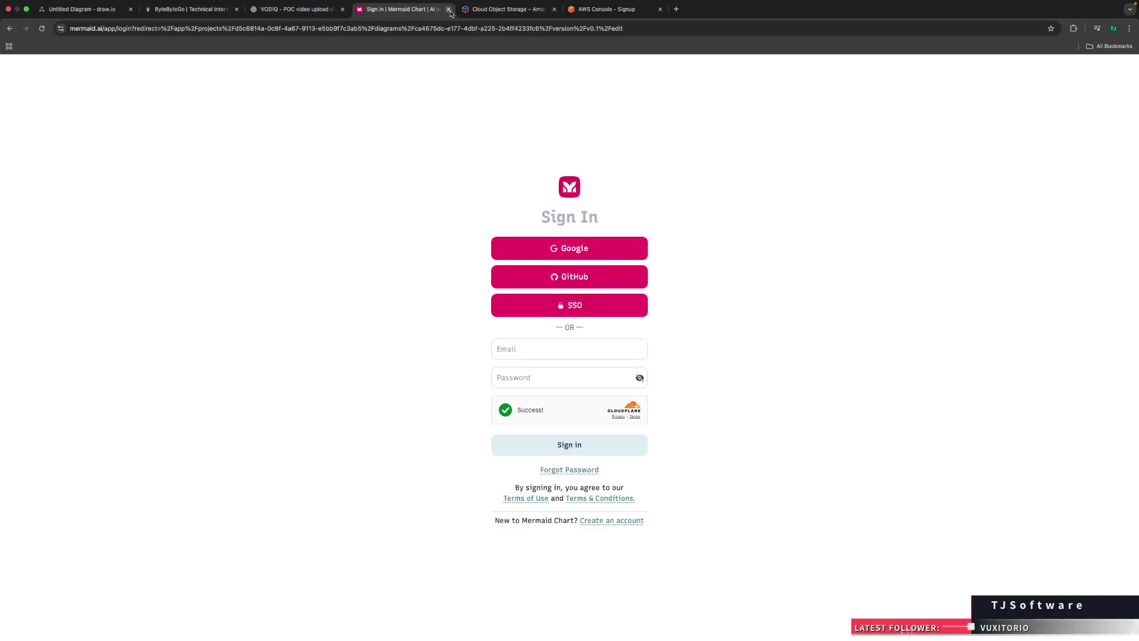
Step: Close the Amazon S3 and AWS sign-up tabs, then start typing 'algo.' in a new tab
click(510, 9)
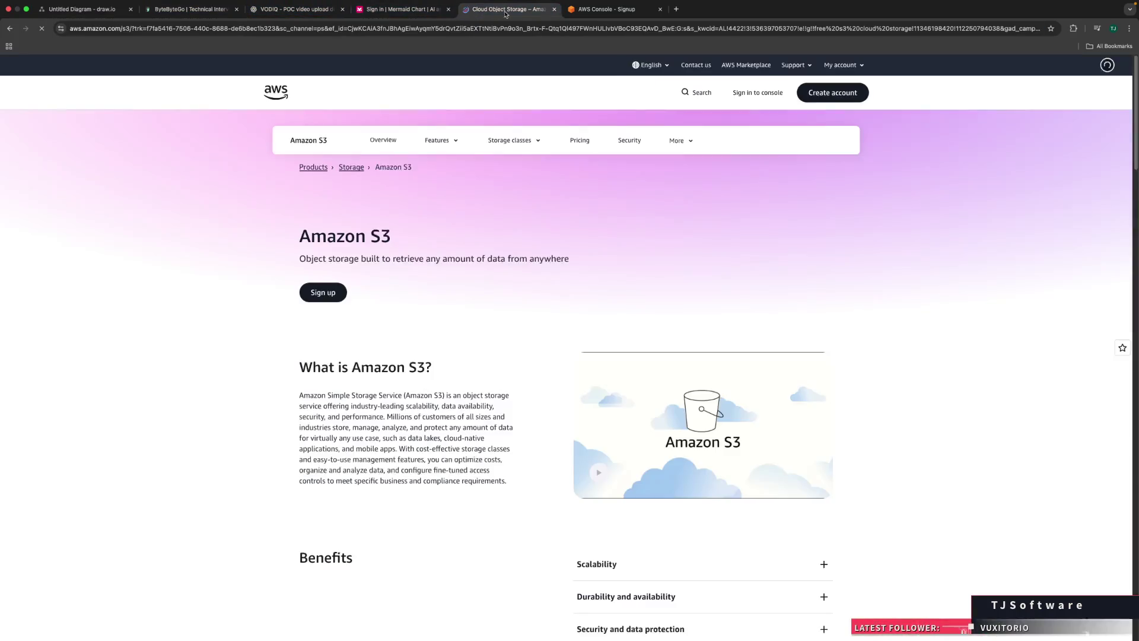
click(556, 11)
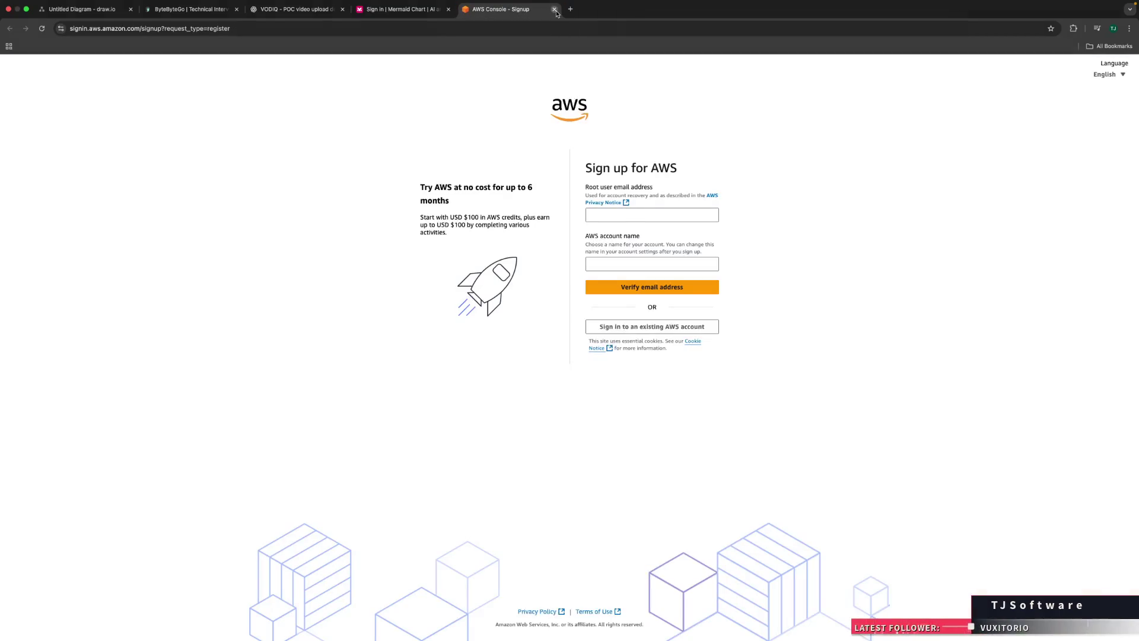
click(555, 10)
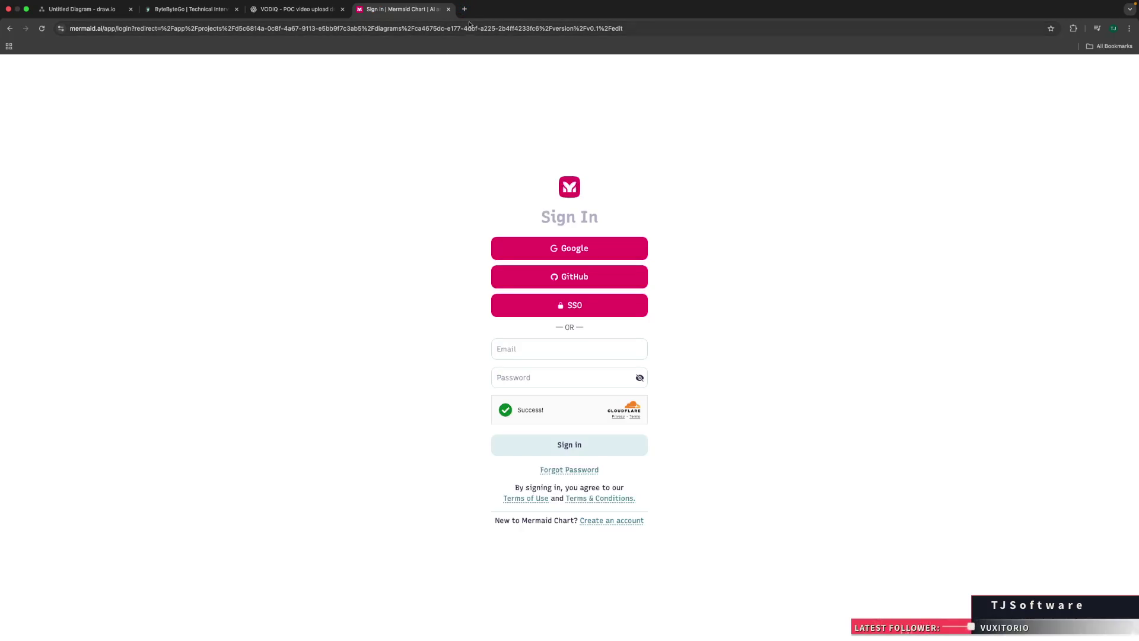
click(465, 9)
text(algo.m)
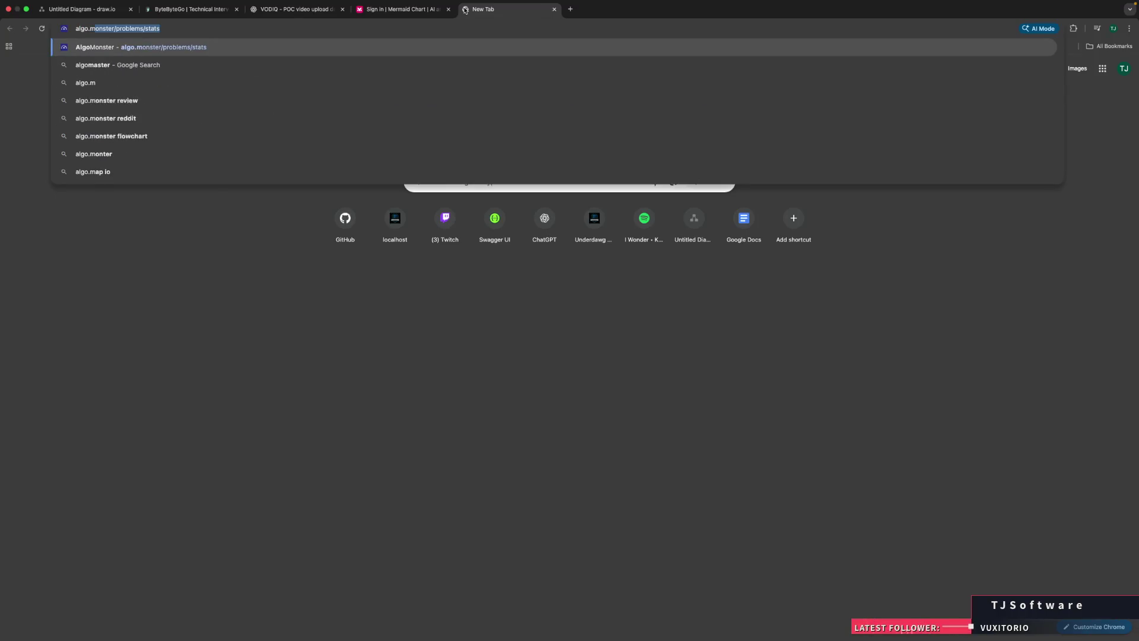
Step: Load algo.monster/problems/stats and skim the Coding Interview Patterns overview
key(Return)
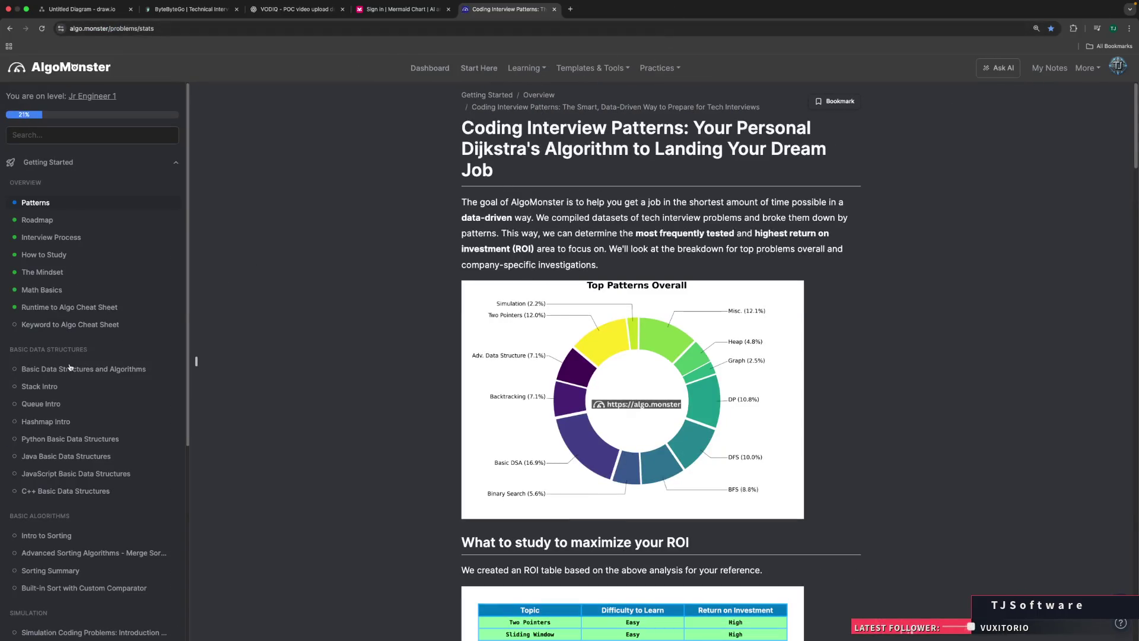
scroll(62, 377, down, 2)
scroll(62, 378, down, 4)
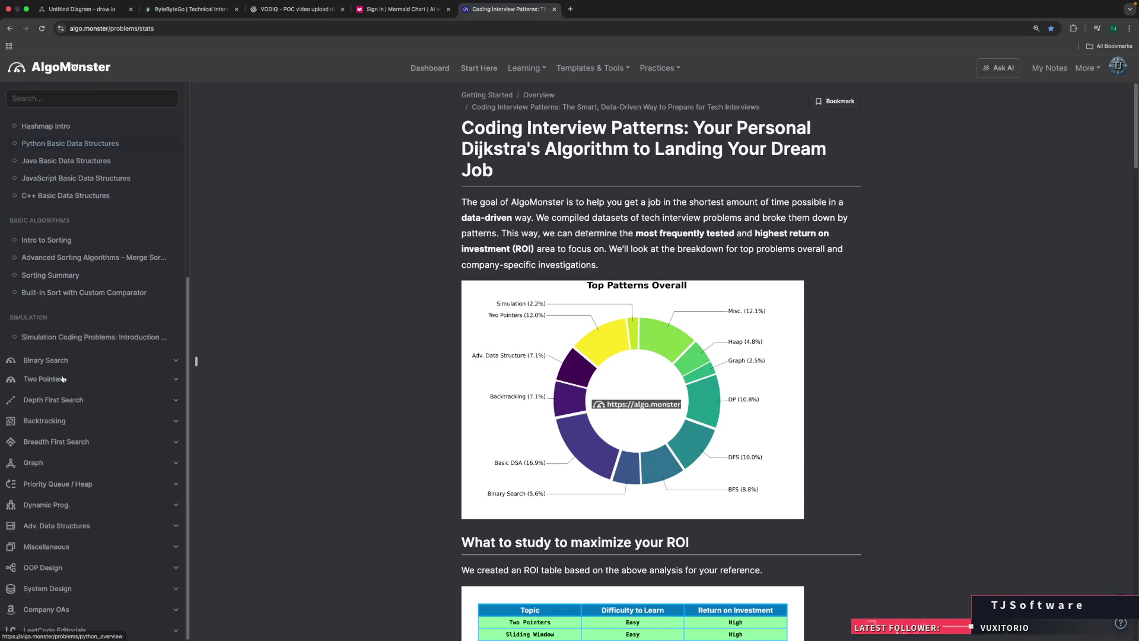
scroll(63, 377, up, 5)
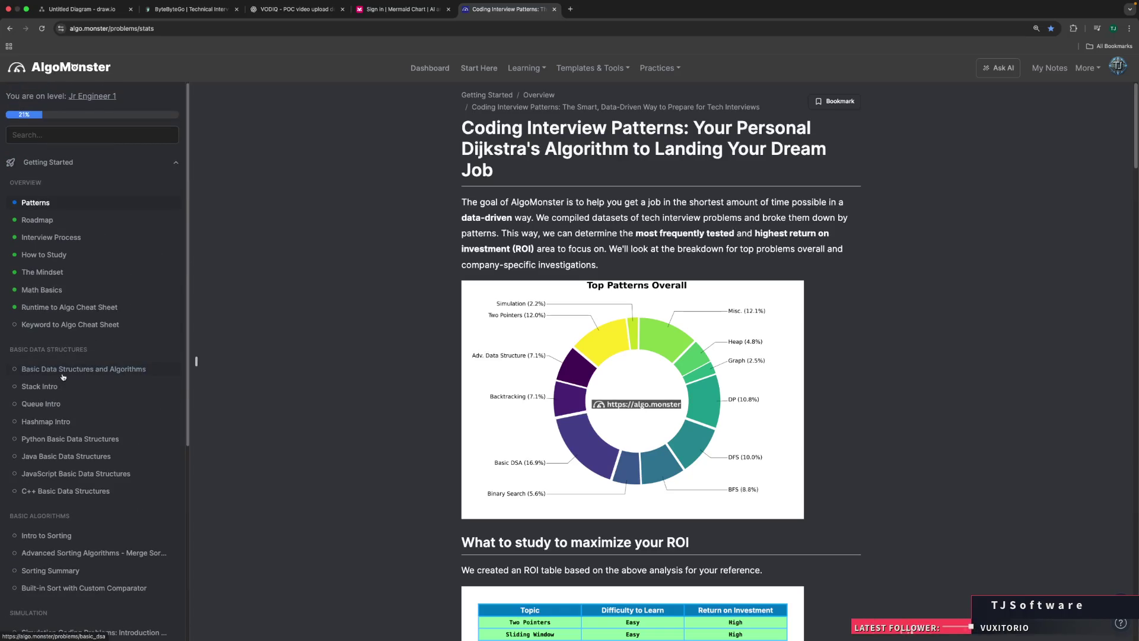
scroll(63, 376, down, 10)
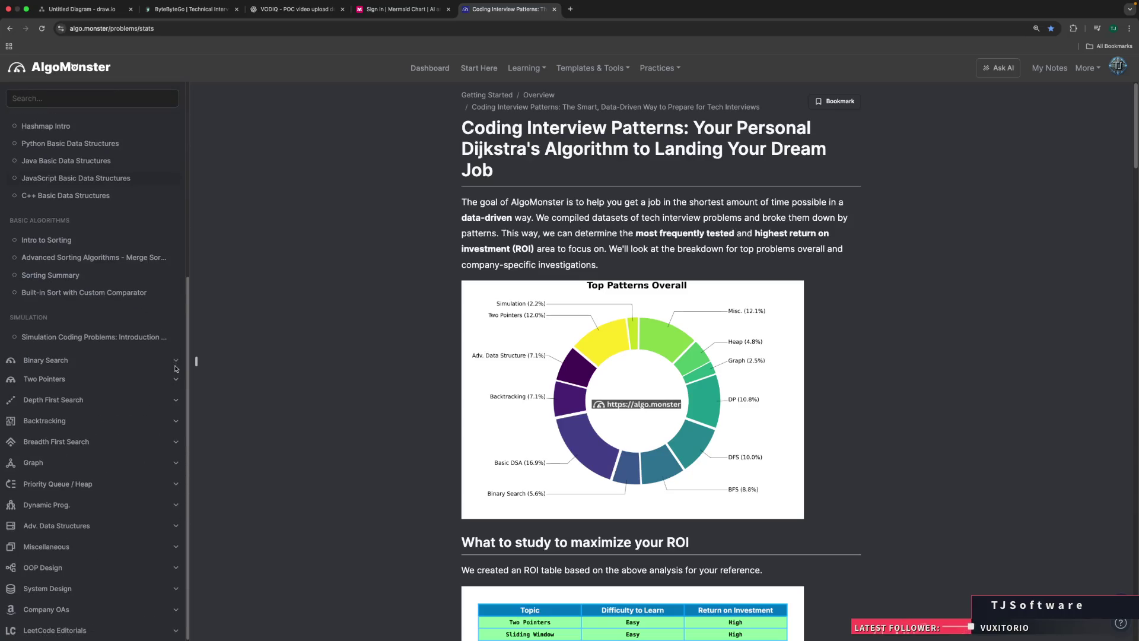
scroll(176, 369, up, 10)
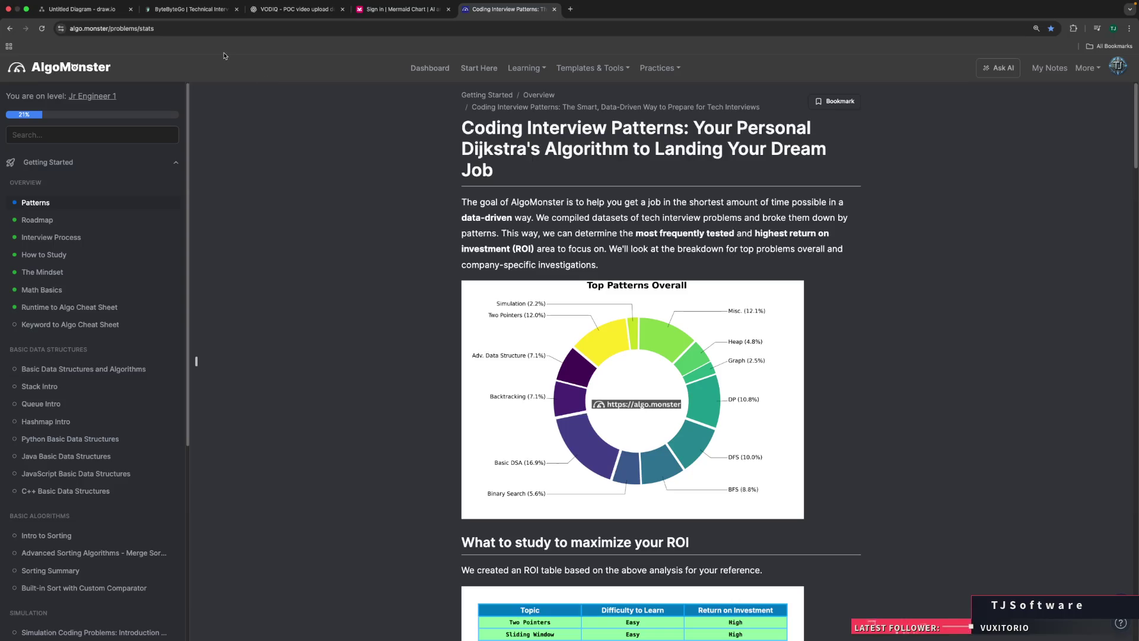
Step: Flip between the AlgoMonster, ChatGPT and ByteByteGo tabs, ending on the ByteByteGo Foreword
click(195, 12)
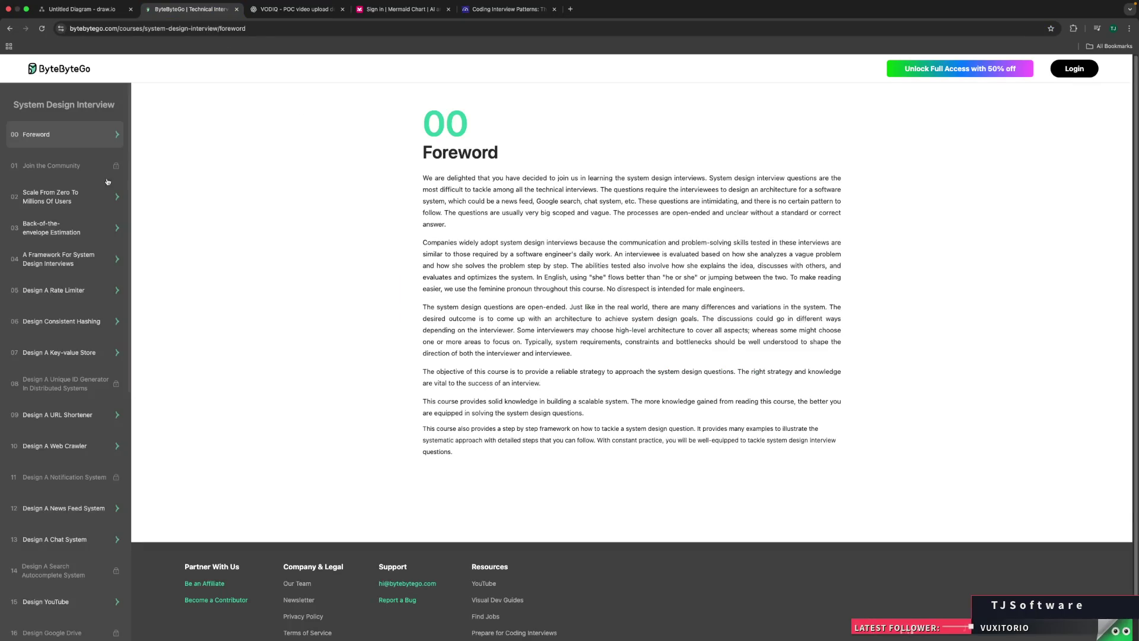
click(482, 11)
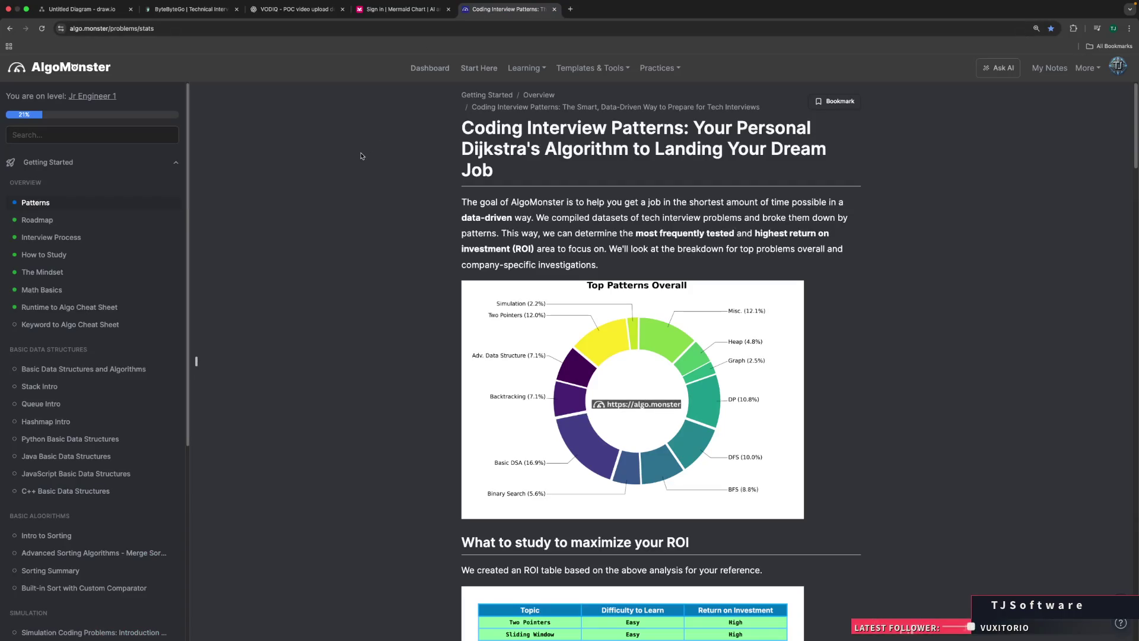
scroll(362, 156, down, 5)
scroll(361, 156, up, 5)
click(291, 9)
click(190, 9)
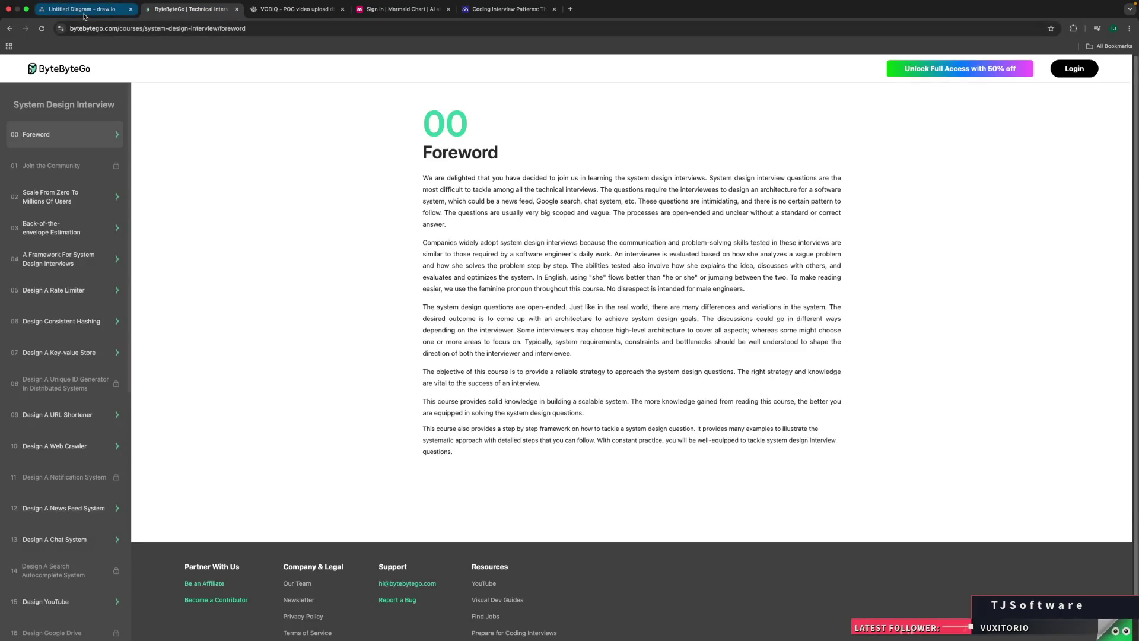
Step: Open chapter 02 Scale From Zero To Millions Of Users and scroll past Figures 8–10
click(118, 203)
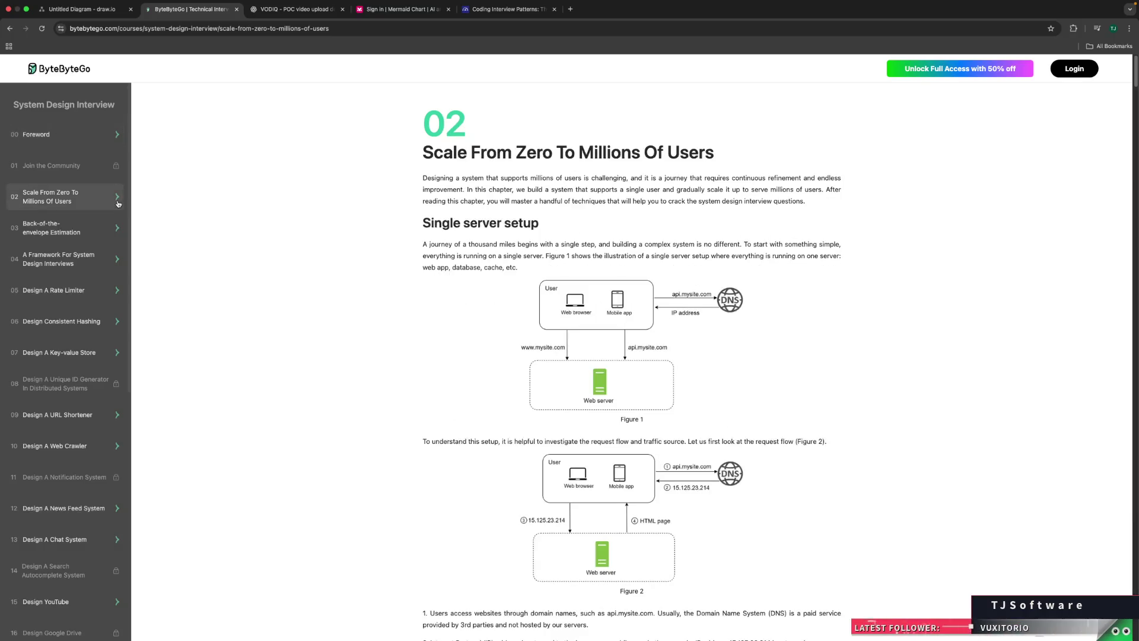
scroll(273, 219, down, 5)
scroll(273, 218, down, 20)
scroll(273, 218, down, 13)
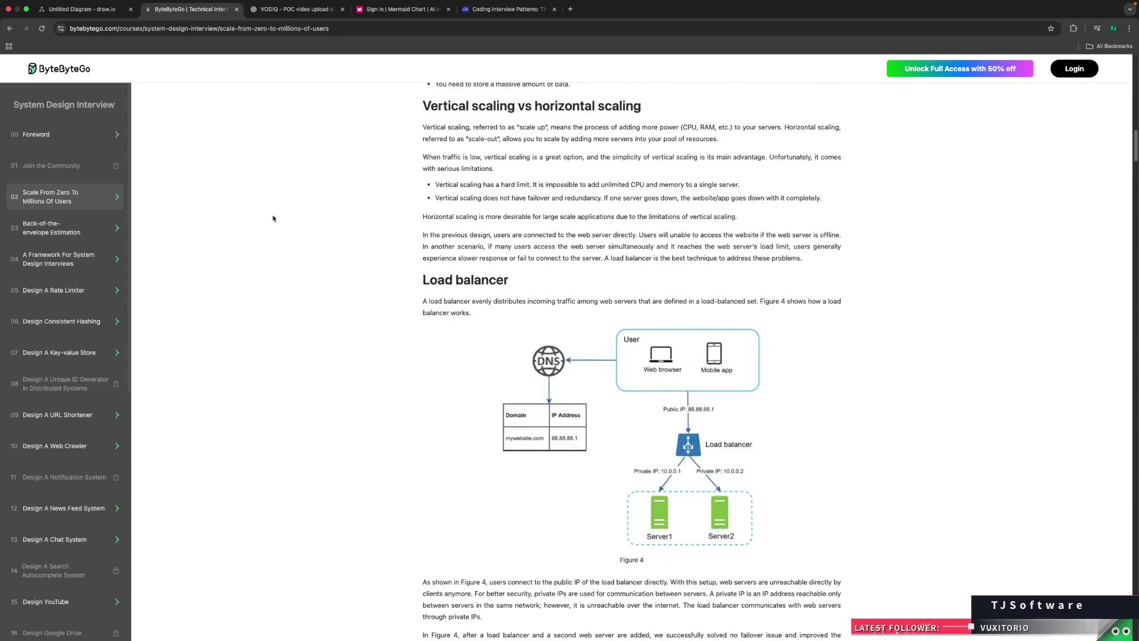
scroll(272, 218, down, 5)
scroll(273, 219, down, 7)
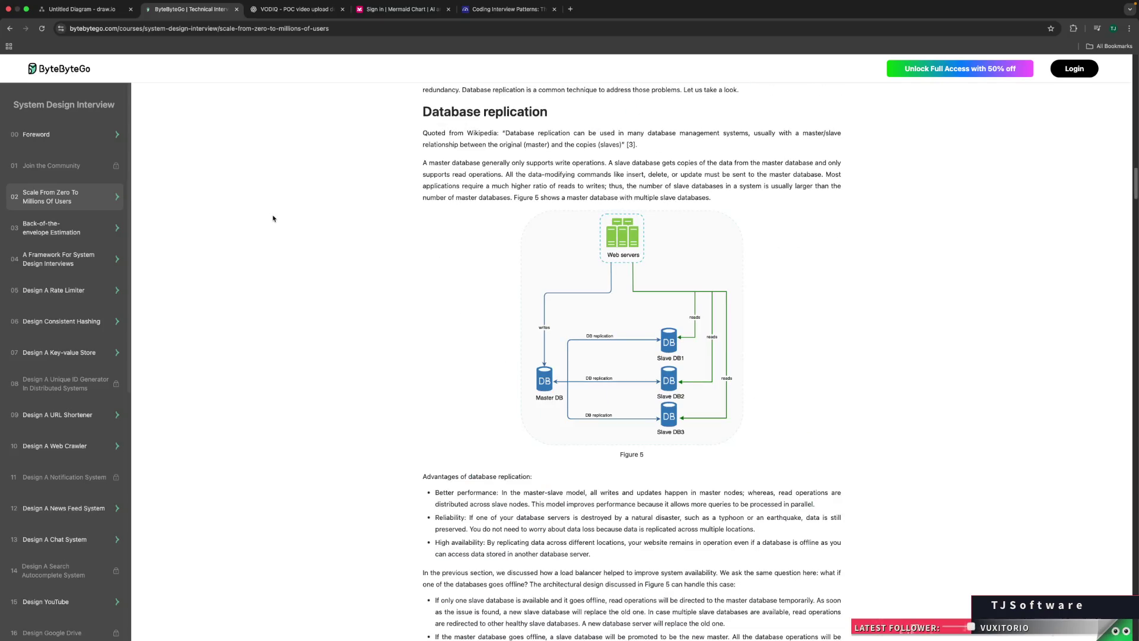
scroll(273, 218, down, 6)
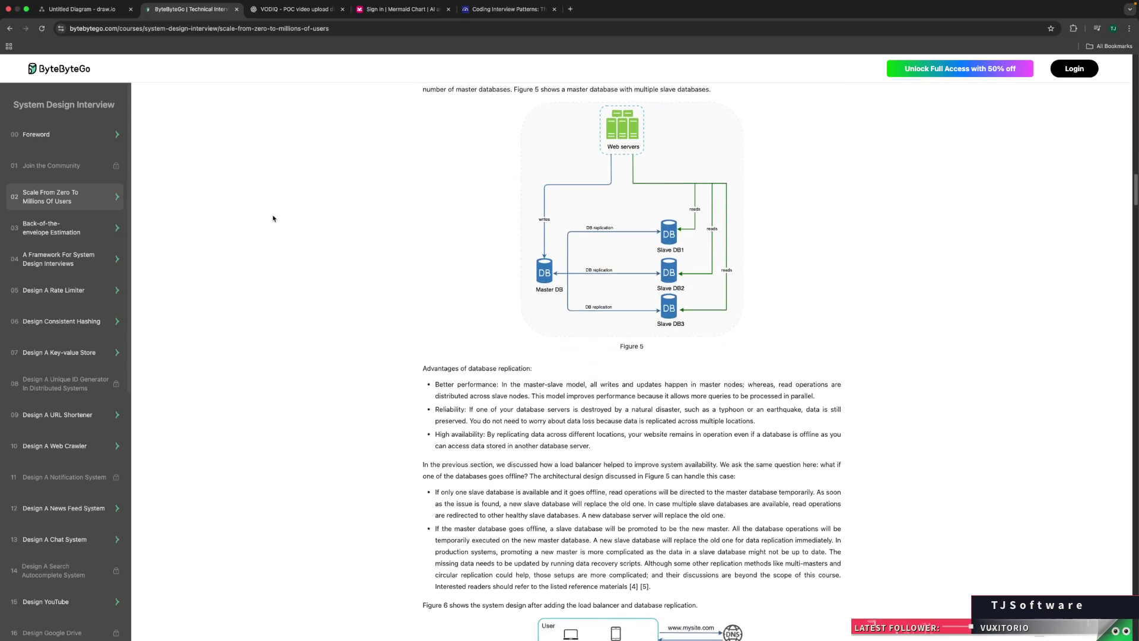
scroll(273, 218, down, 8)
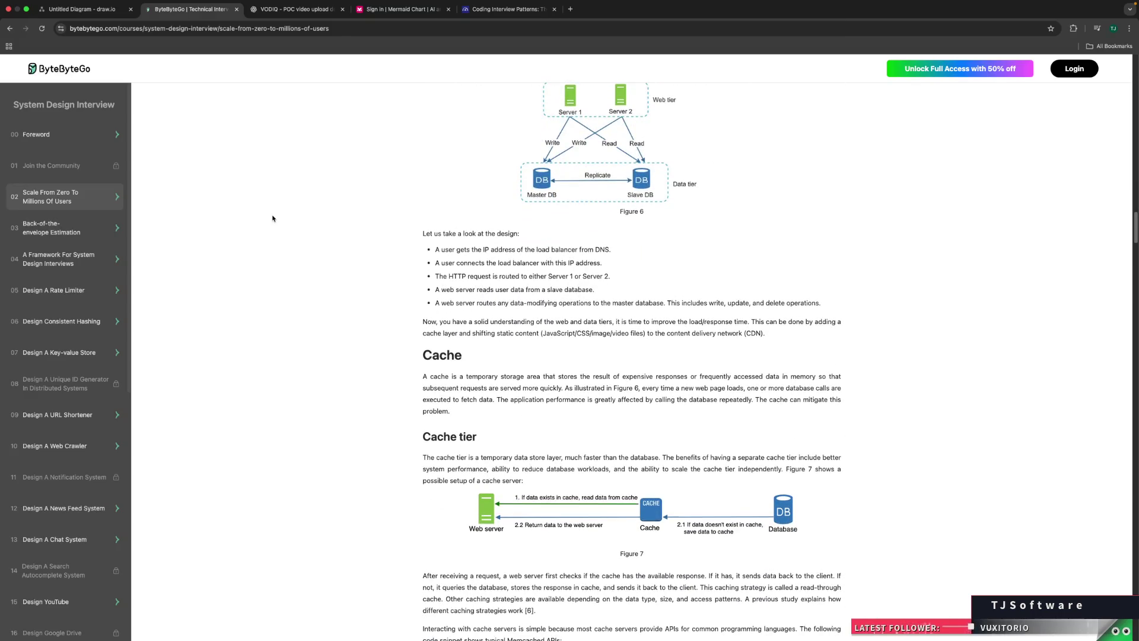
Step: Scroll on to 'Considerations of using a CDN' and the Figure 11 CDN-and-cache design
scroll(273, 218, down, 9)
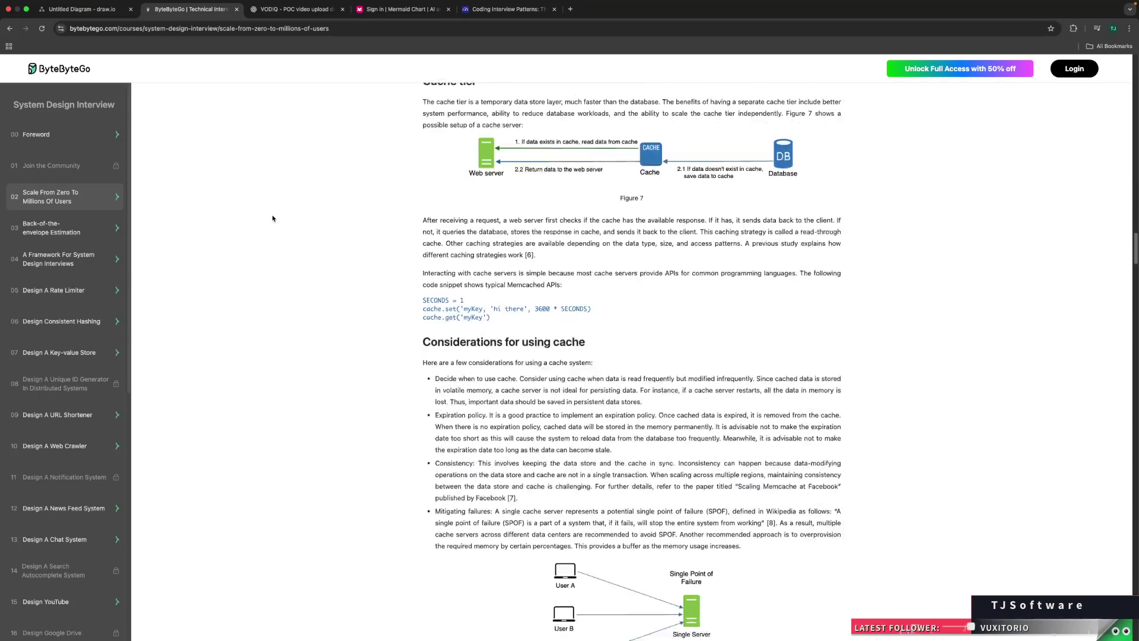
scroll(273, 218, down, 7)
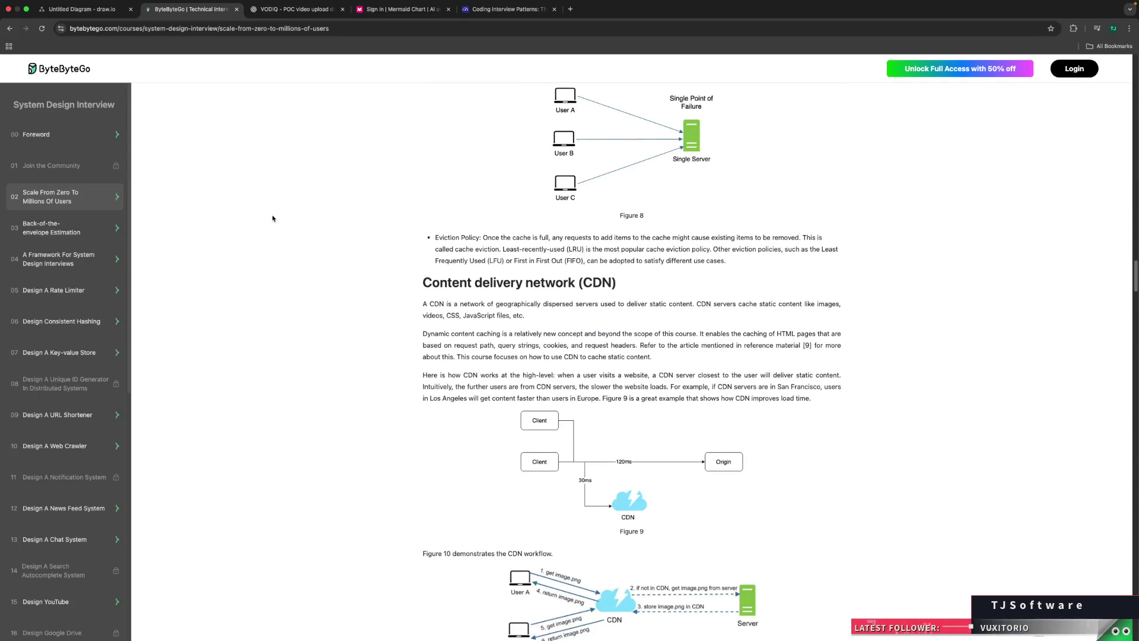
scroll(273, 218, down, 5)
scroll(273, 219, down, 3)
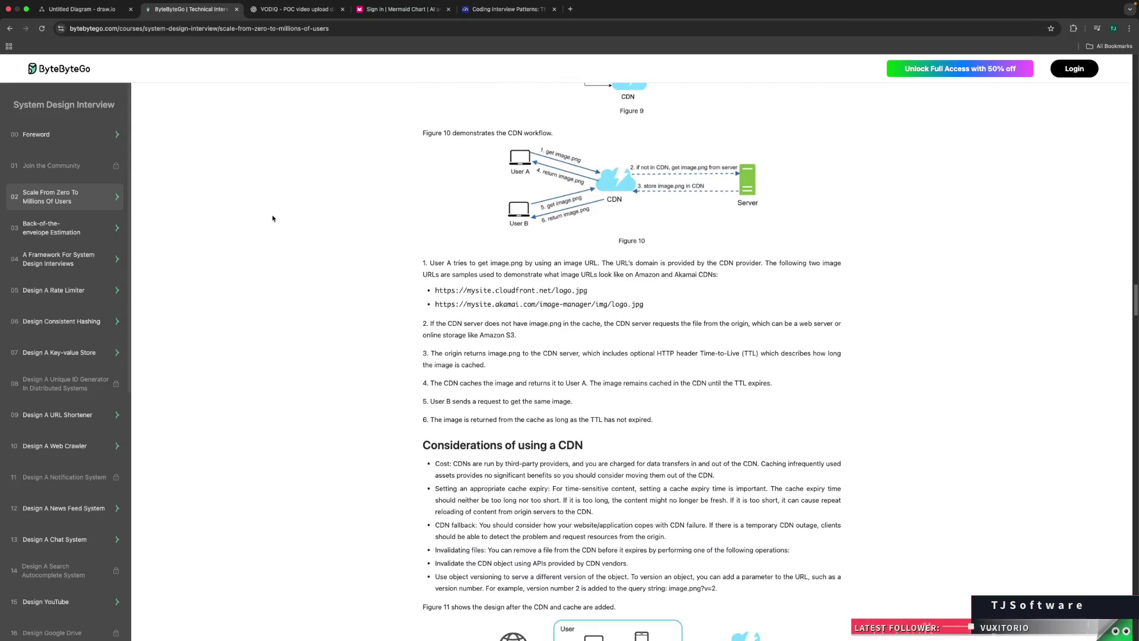
scroll(273, 219, down, 5)
scroll(272, 219, down, 2)
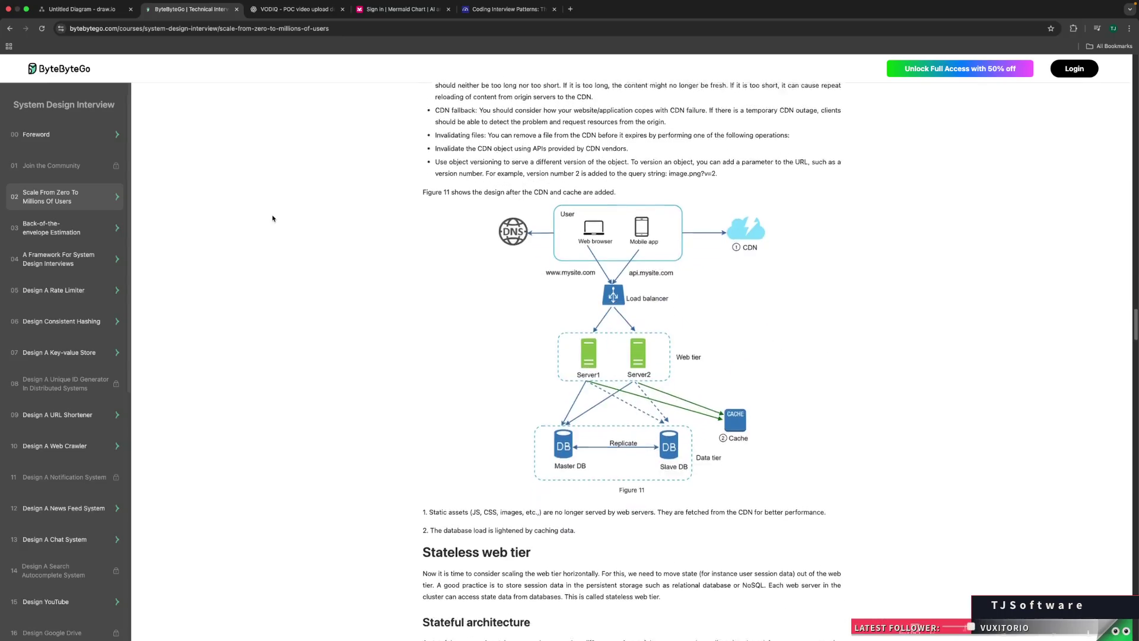
scroll(273, 218, up, 1)
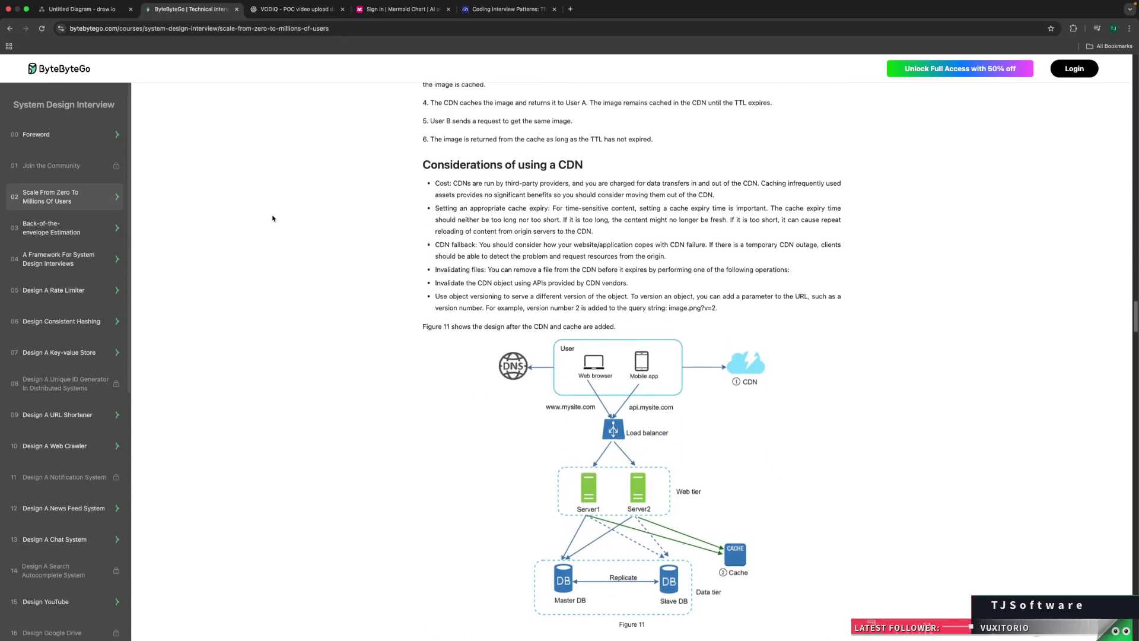
scroll(273, 218, down, 1)
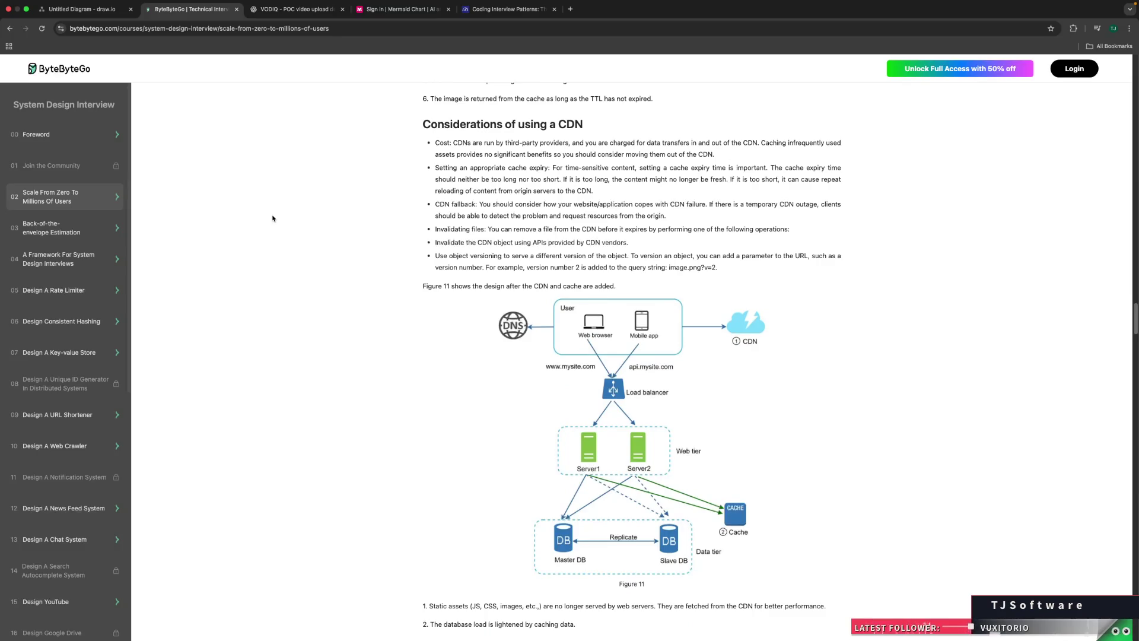
scroll(273, 218, down, 1)
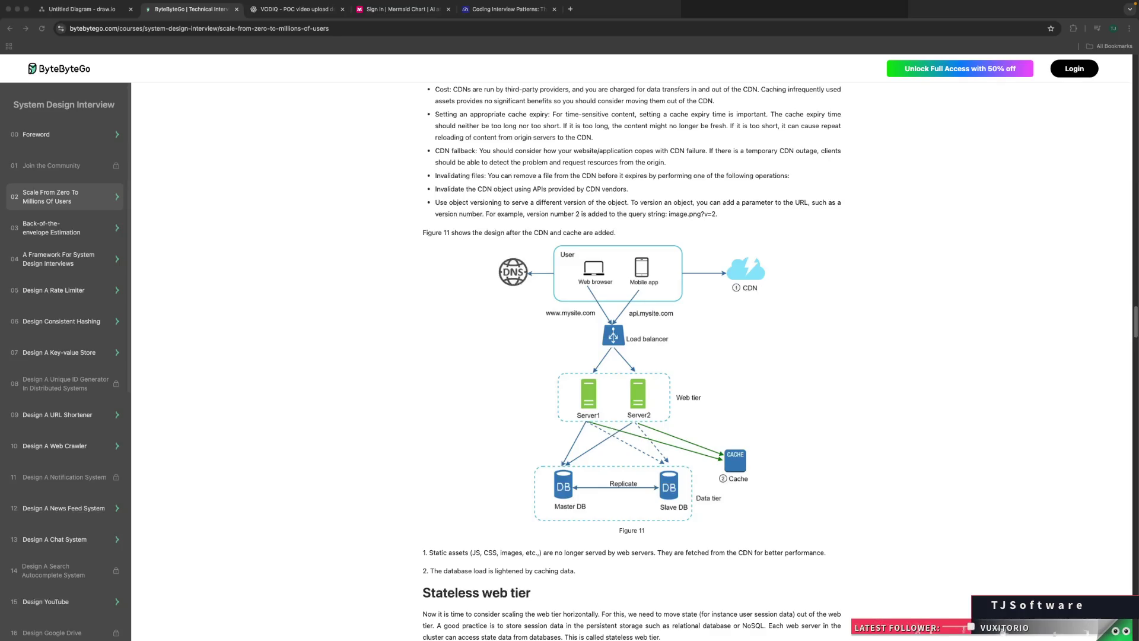
key(super+Tab)
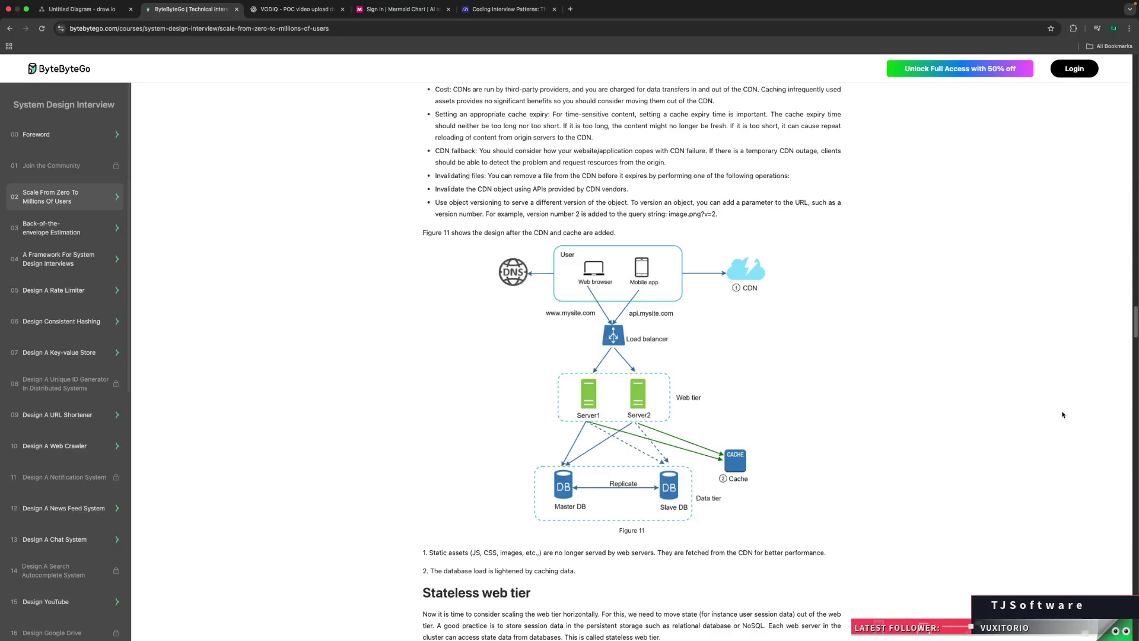
Step: Skim the data center, message queue and logging sections back to Figure 16, then open Design A Rate Limiter
scroll(1080, 450, down, 3)
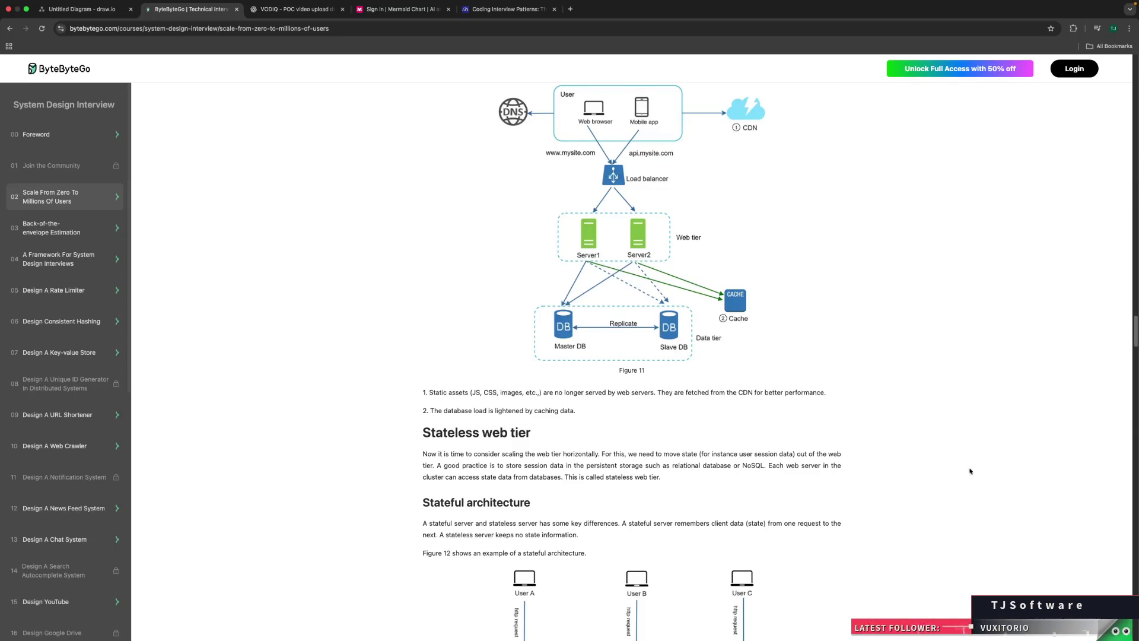
scroll(1008, 468, down, 15)
scroll(960, 449, down, 10)
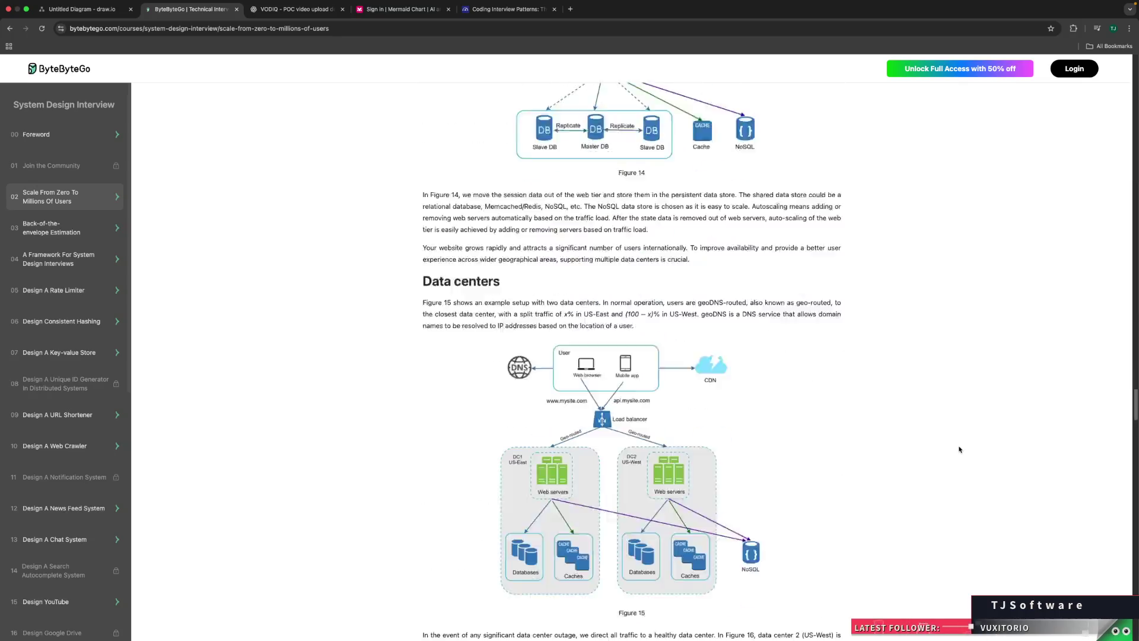
scroll(959, 449, down, 10)
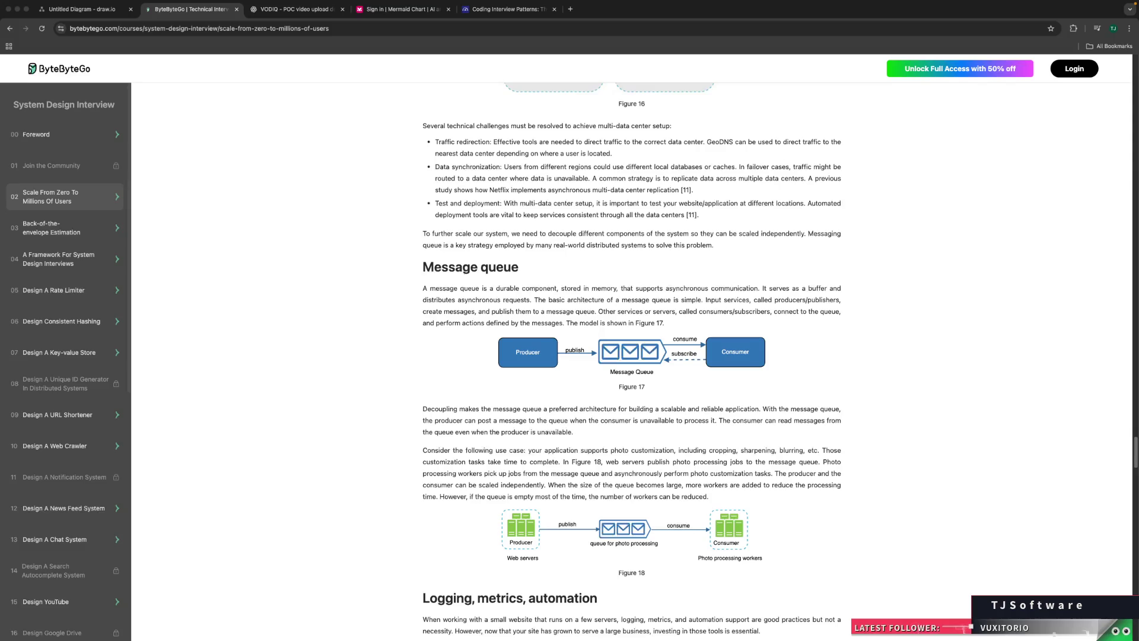
key(super+Tab)
scroll(1068, 283, down, 11)
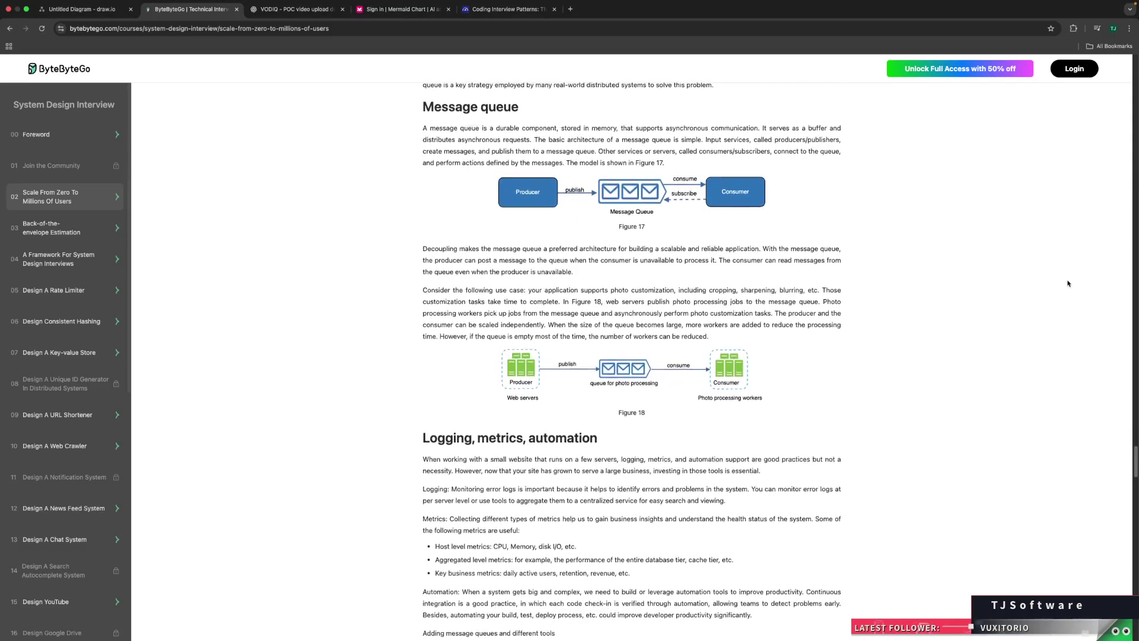
scroll(1058, 277, up, 20)
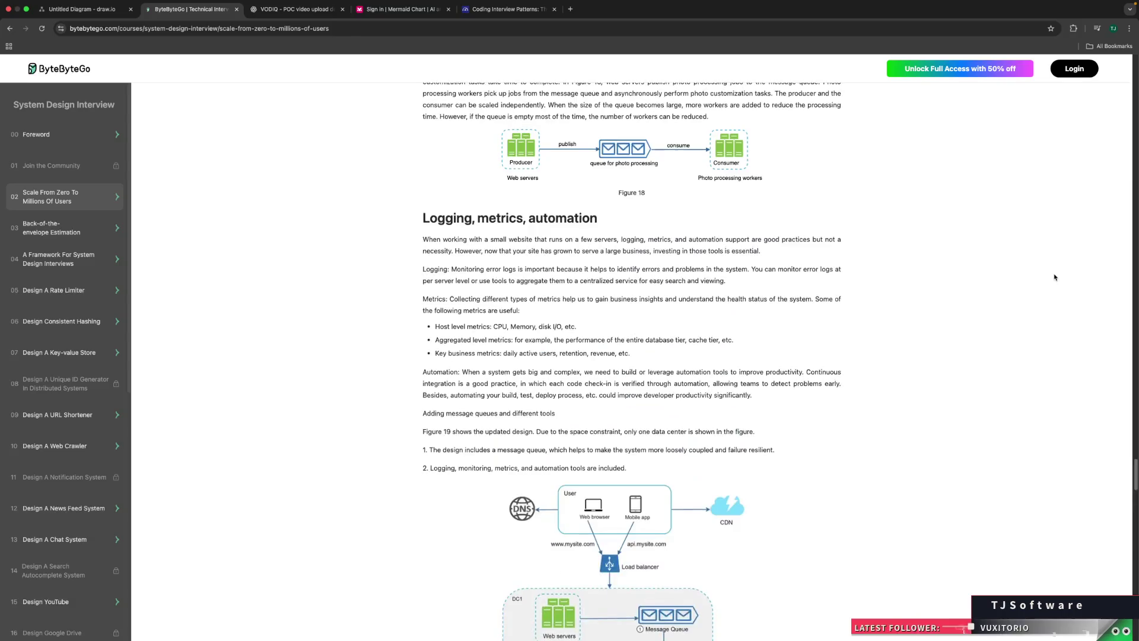
scroll(1055, 278, down, 15)
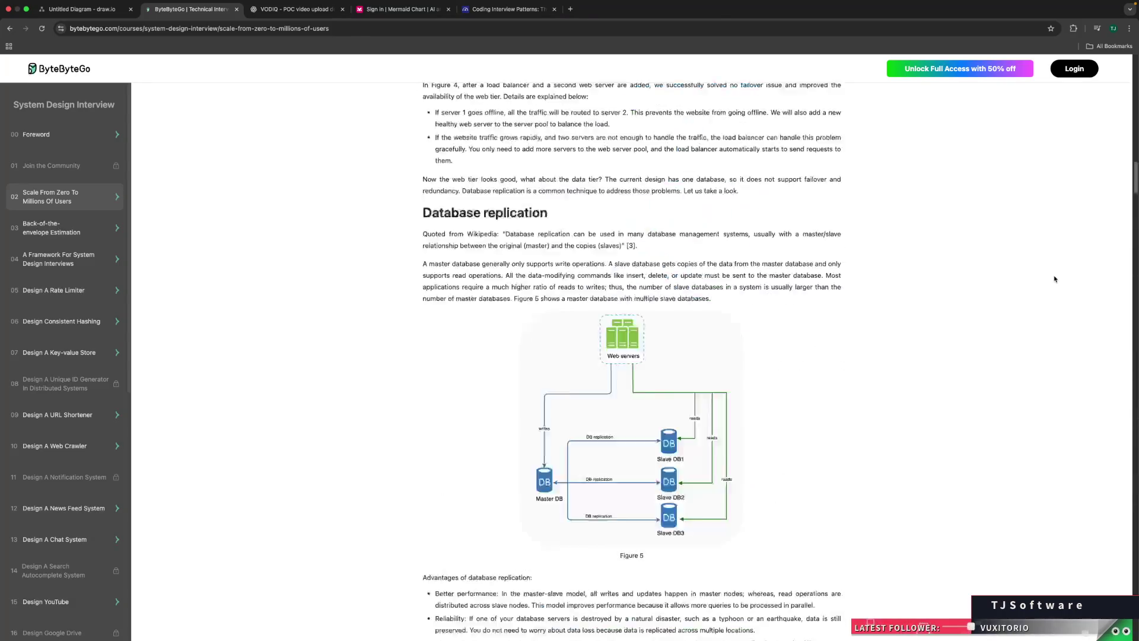
scroll(1055, 279, down, 15)
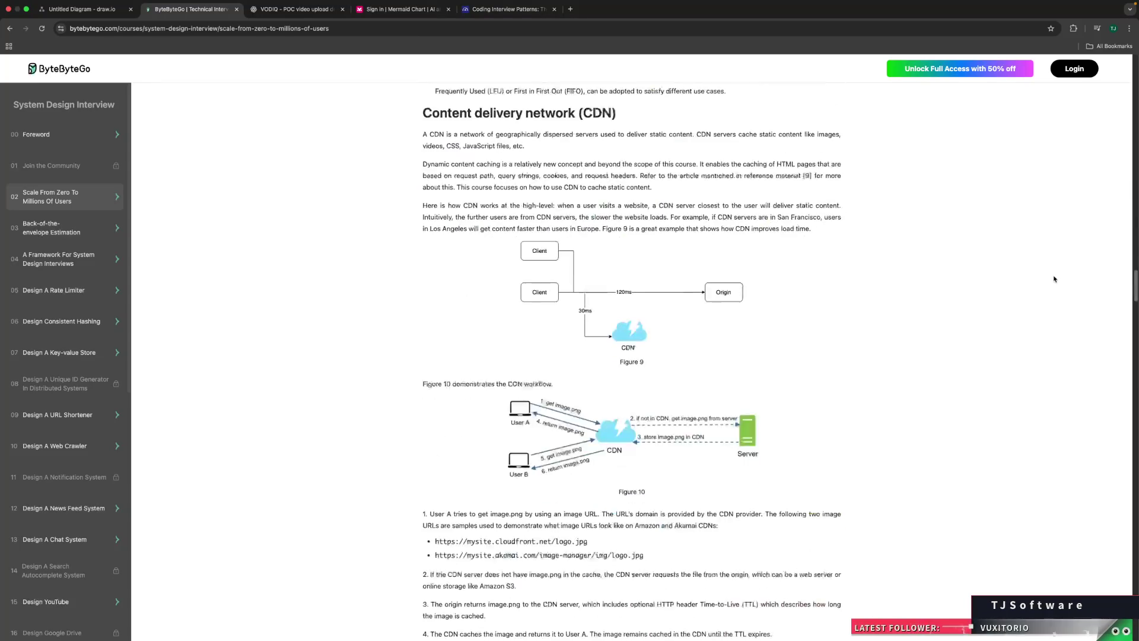
scroll(1055, 280, down, 15)
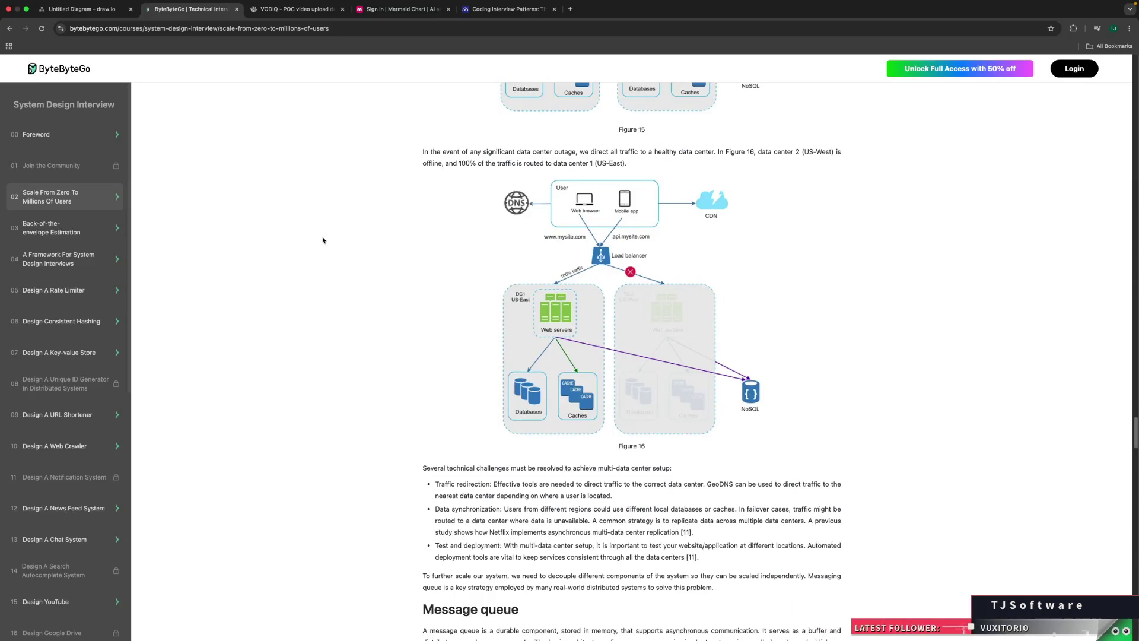
click(83, 294)
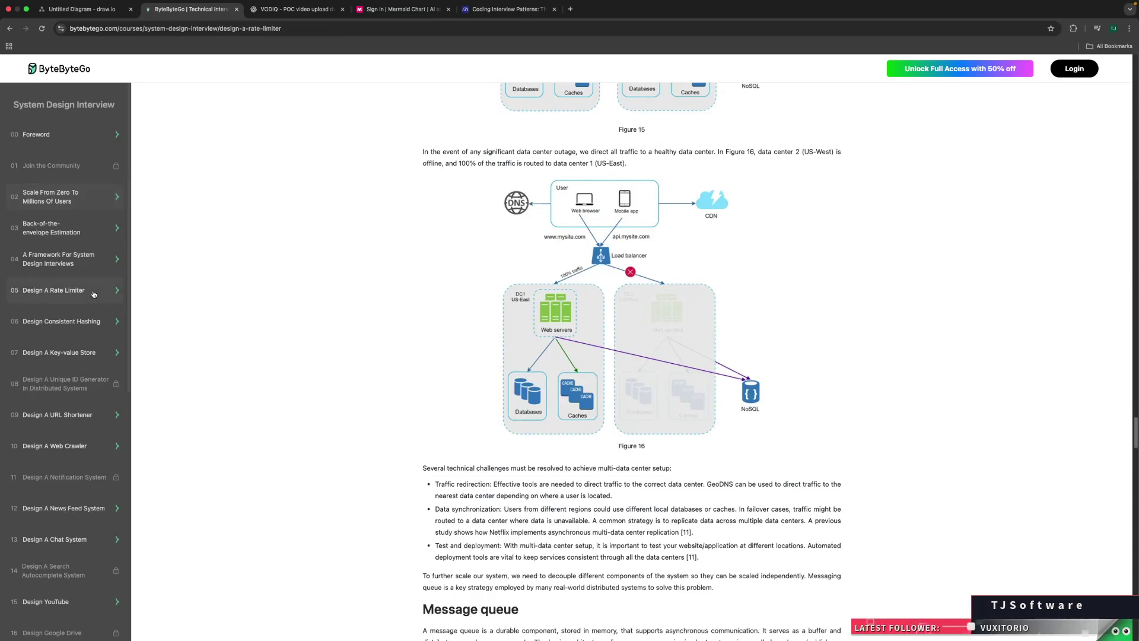
Step: Go via chapter 06 to chapter 07 Design A Key-value Store and skim it back to the top
scroll(196, 305, down, 6)
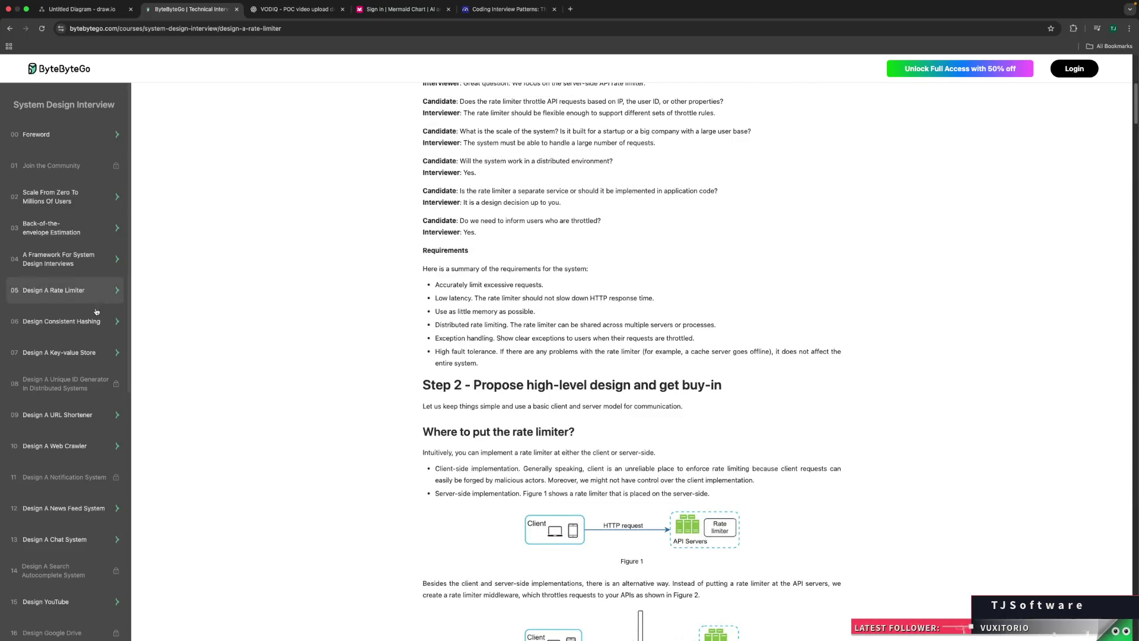
click(68, 326)
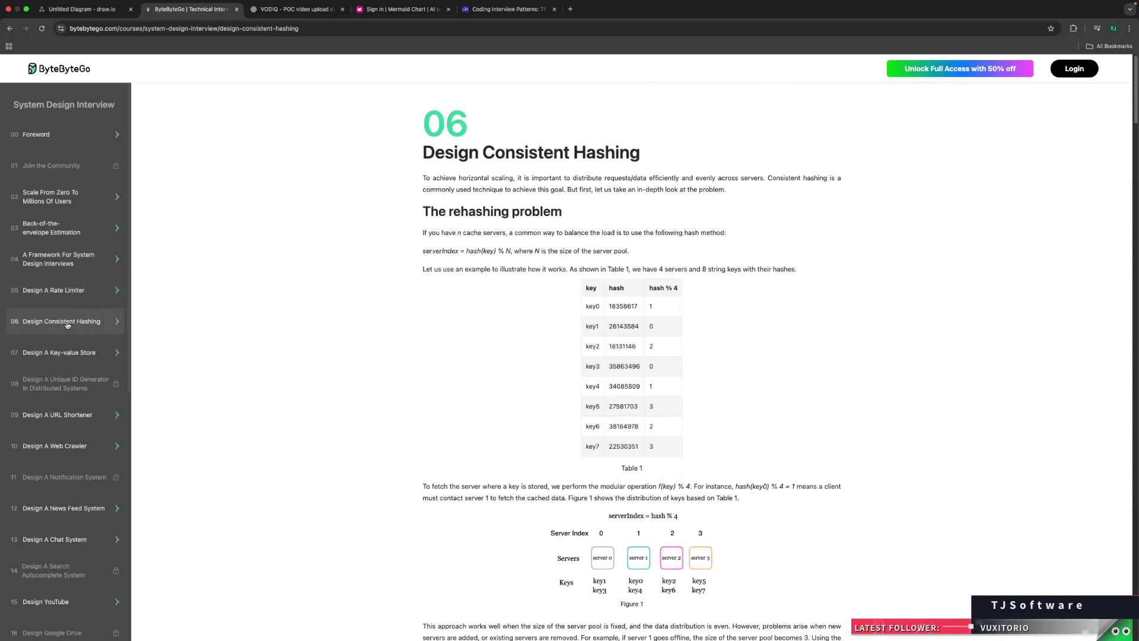
click(106, 353)
scroll(194, 329, down, 15)
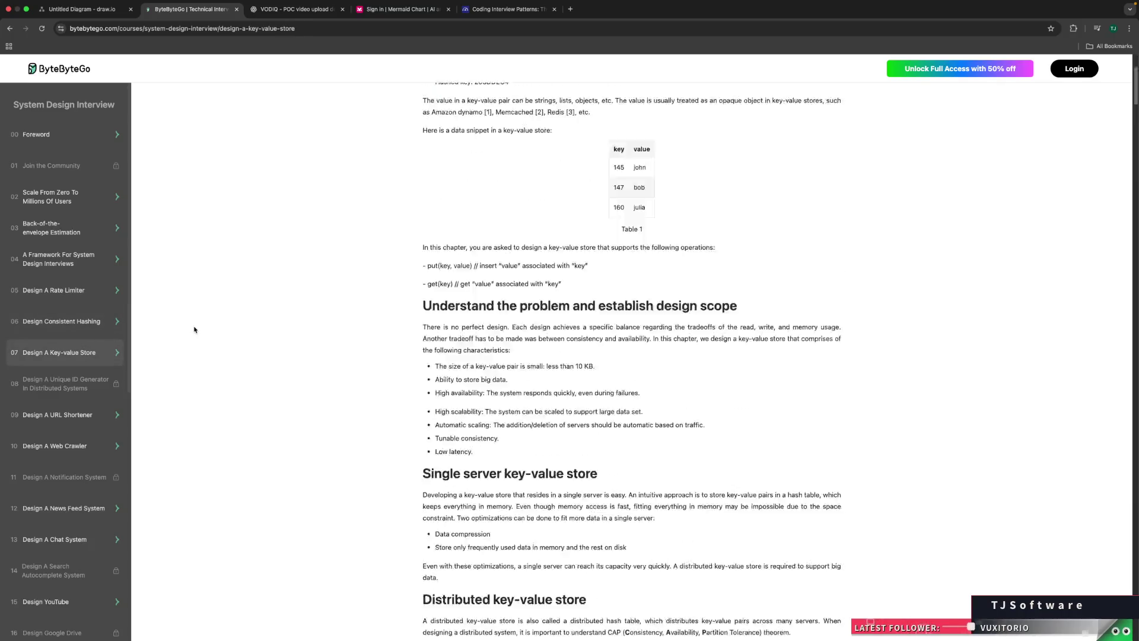
scroll(194, 328, down, 10)
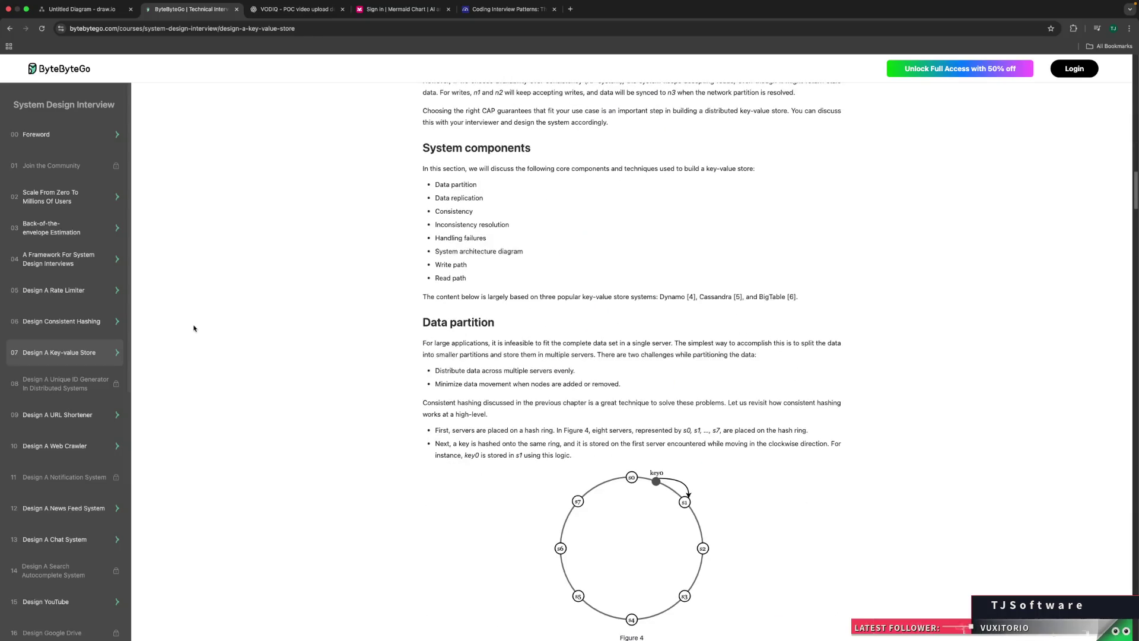
scroll(194, 328, down, 5)
scroll(194, 329, down, 10)
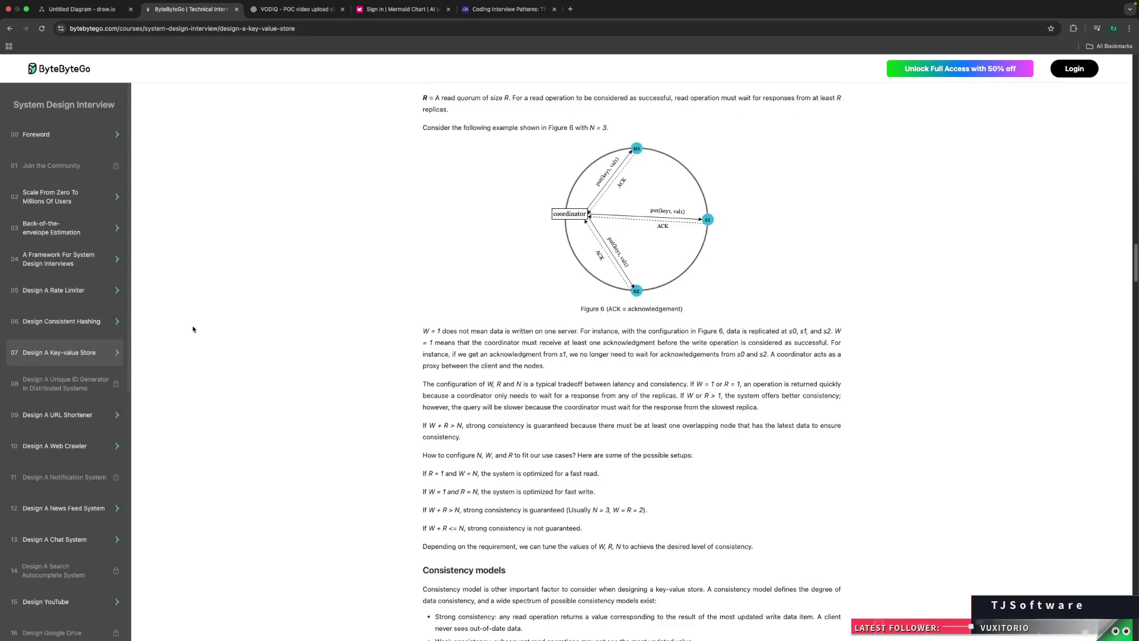
scroll(193, 329, up, 20)
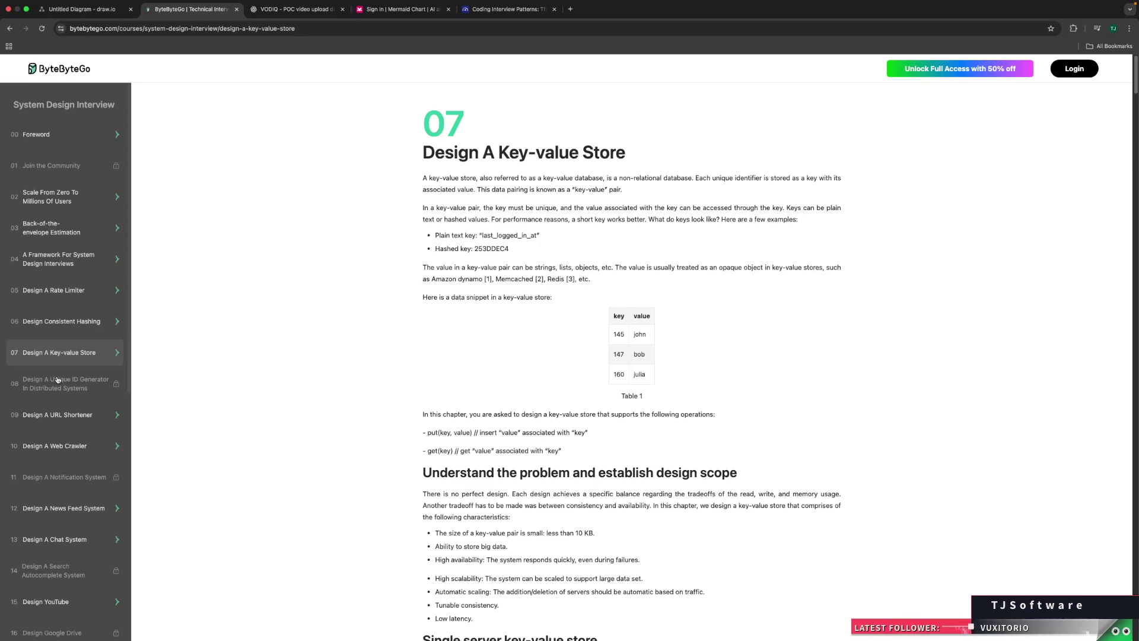
click(88, 418)
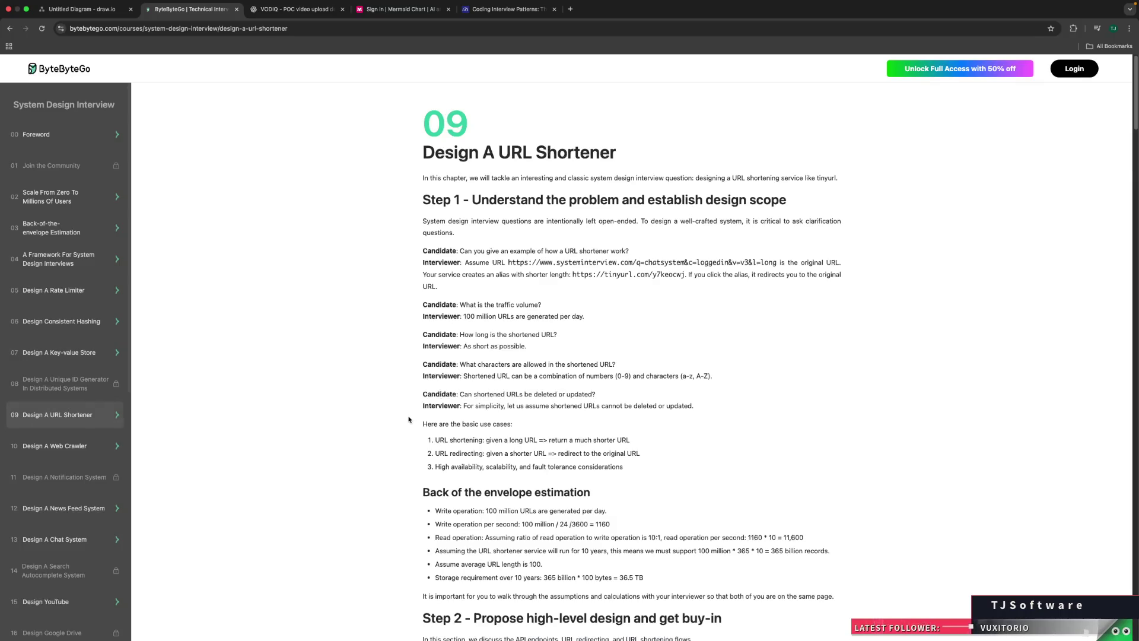
scroll(408, 420, down, 5)
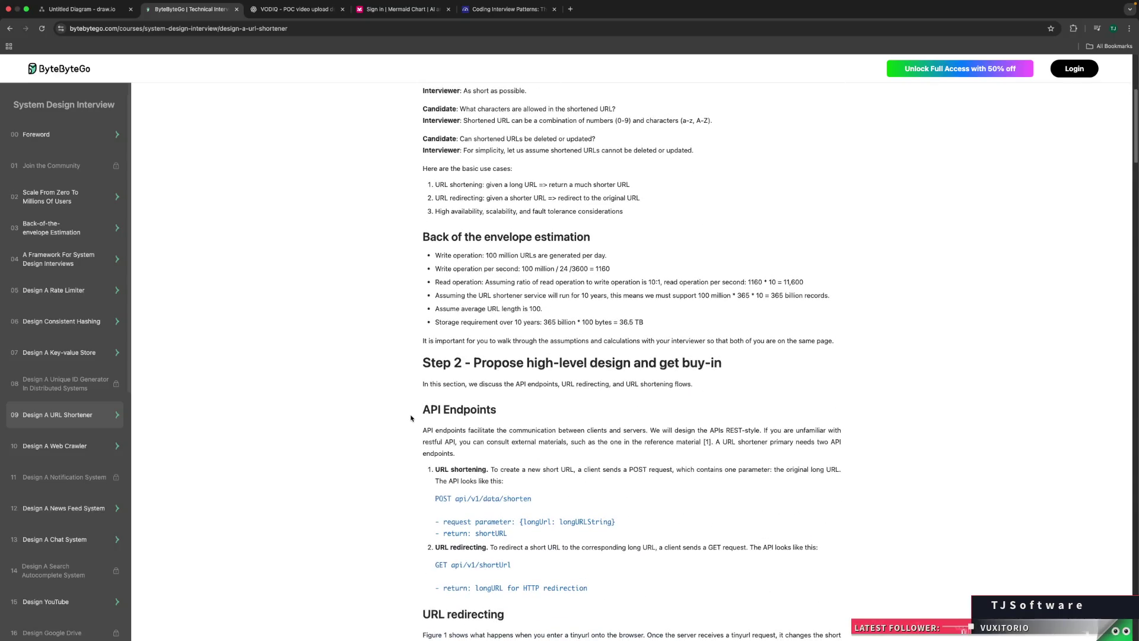
scroll(411, 418, down, 5)
scroll(411, 418, down, 10)
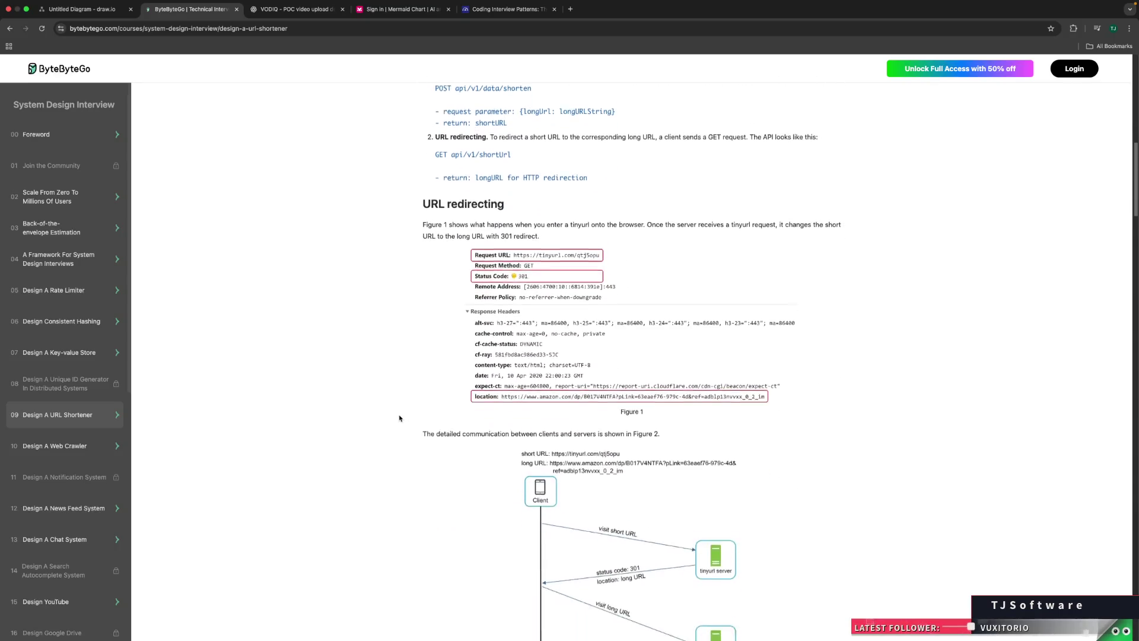
scroll(399, 418, down, 10)
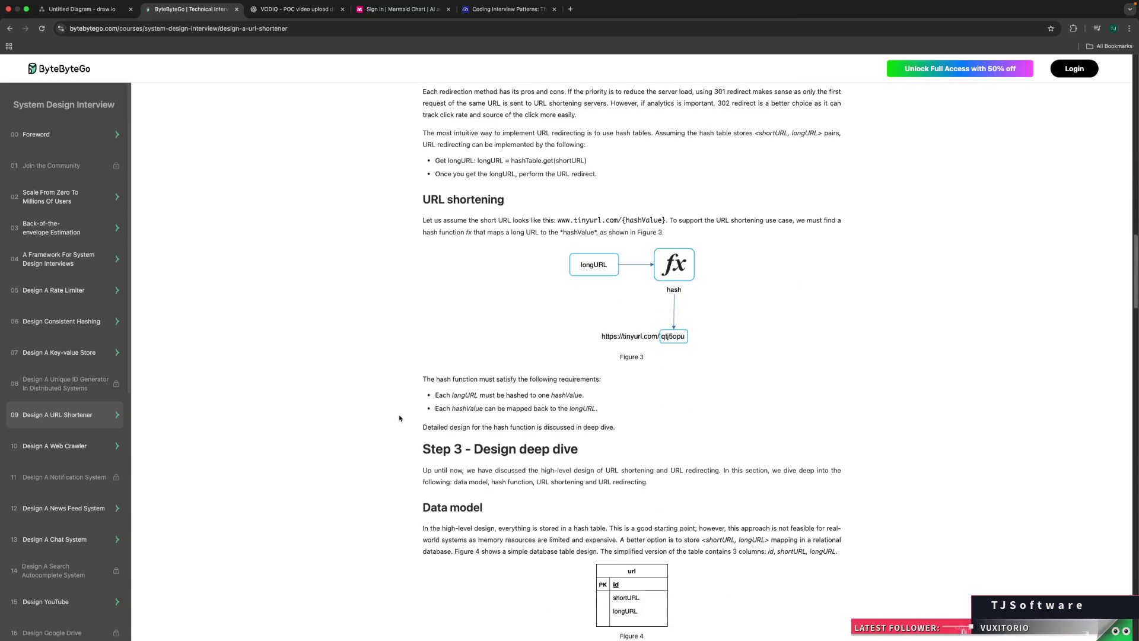
scroll(399, 417, down, 15)
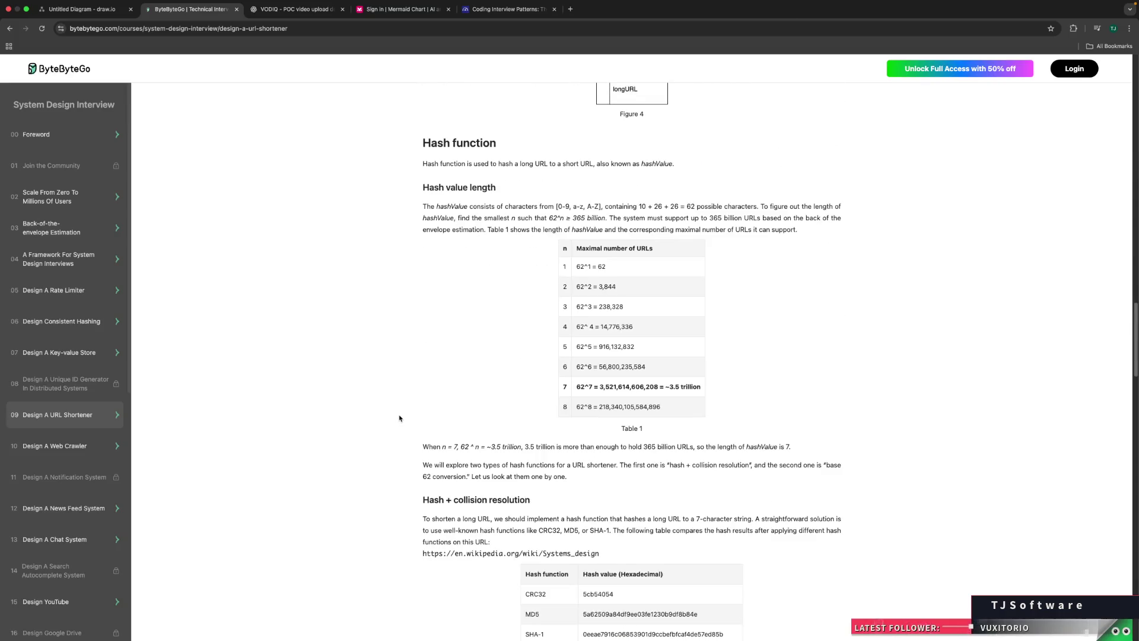
scroll(399, 417, down, 20)
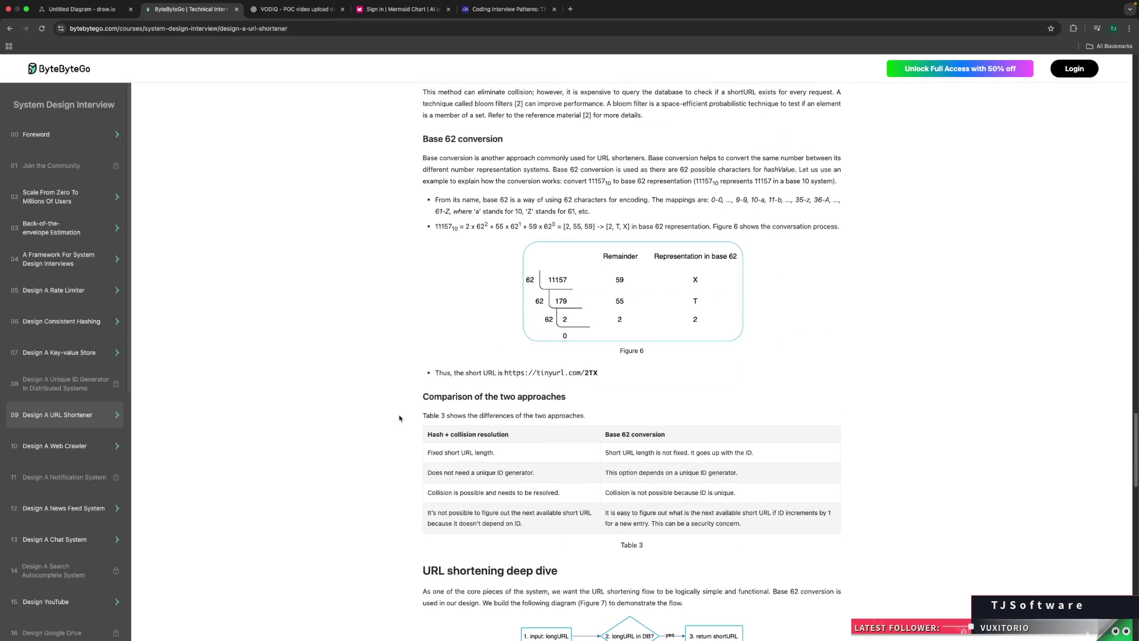
scroll(399, 418, down, 6)
scroll(400, 418, up, 20)
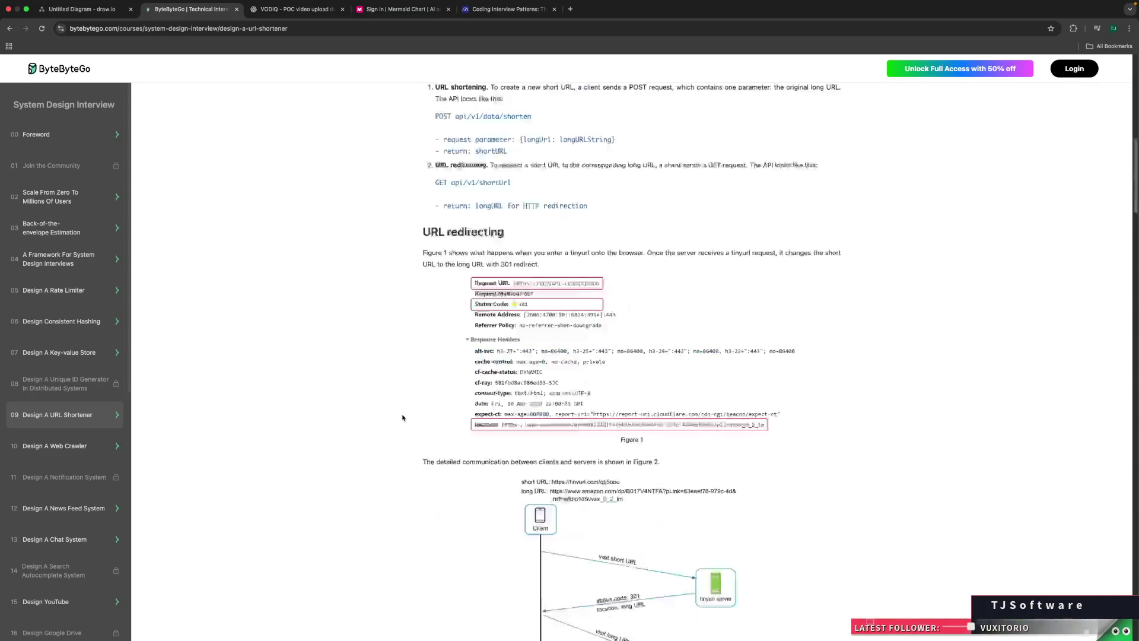
scroll(402, 417, down, 3)
scroll(402, 418, down, 4)
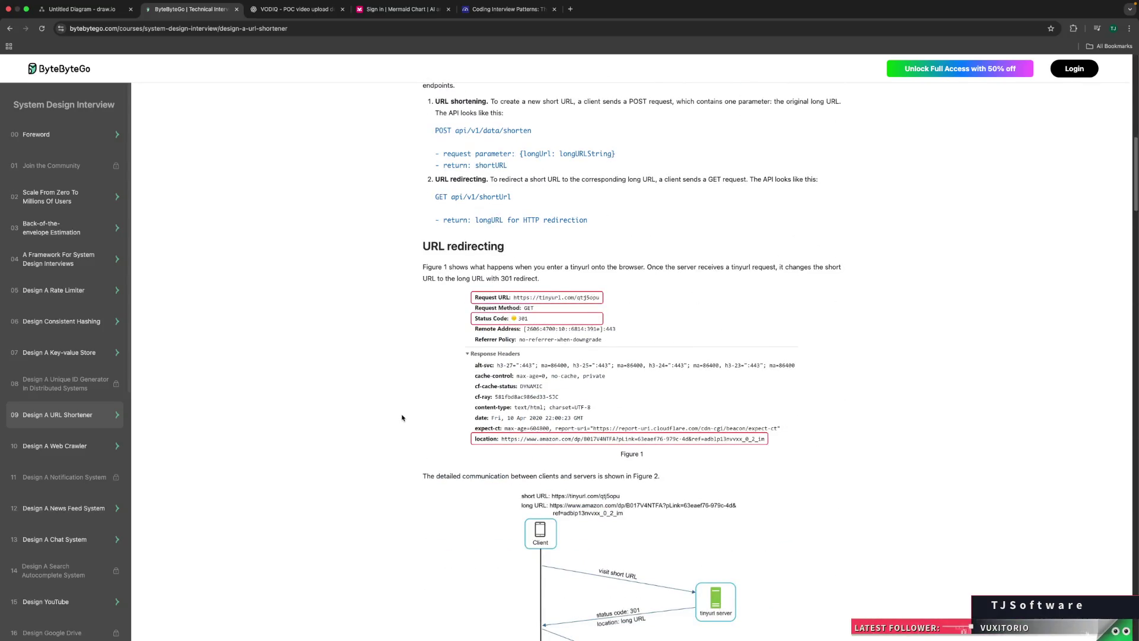
scroll(402, 418, down, 8)
scroll(402, 418, down, 5)
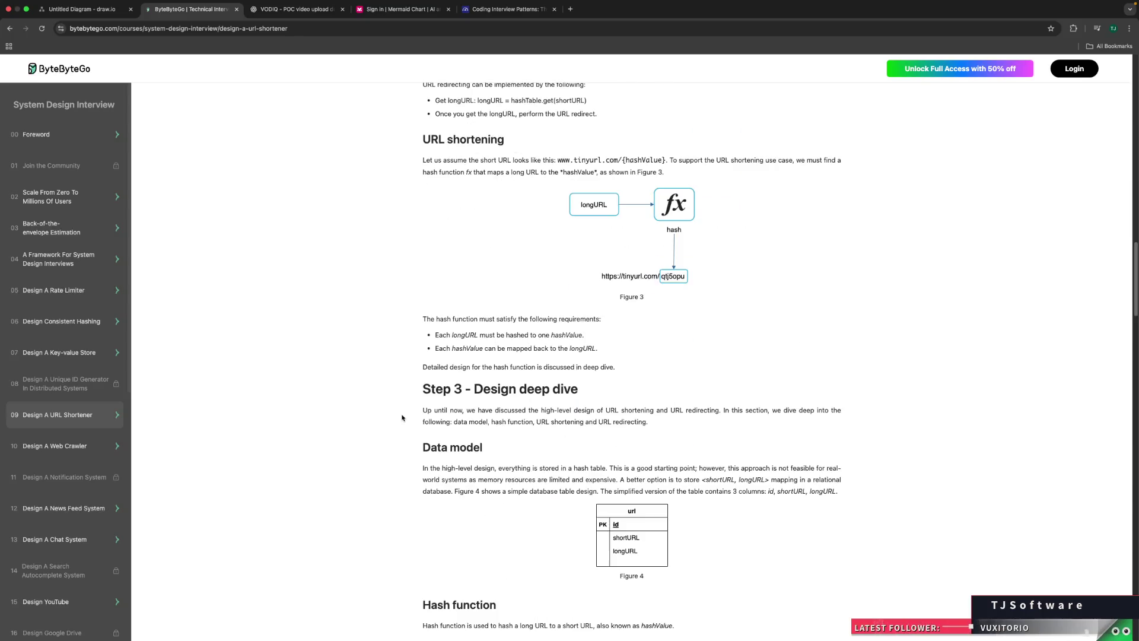
scroll(402, 417, down, 3)
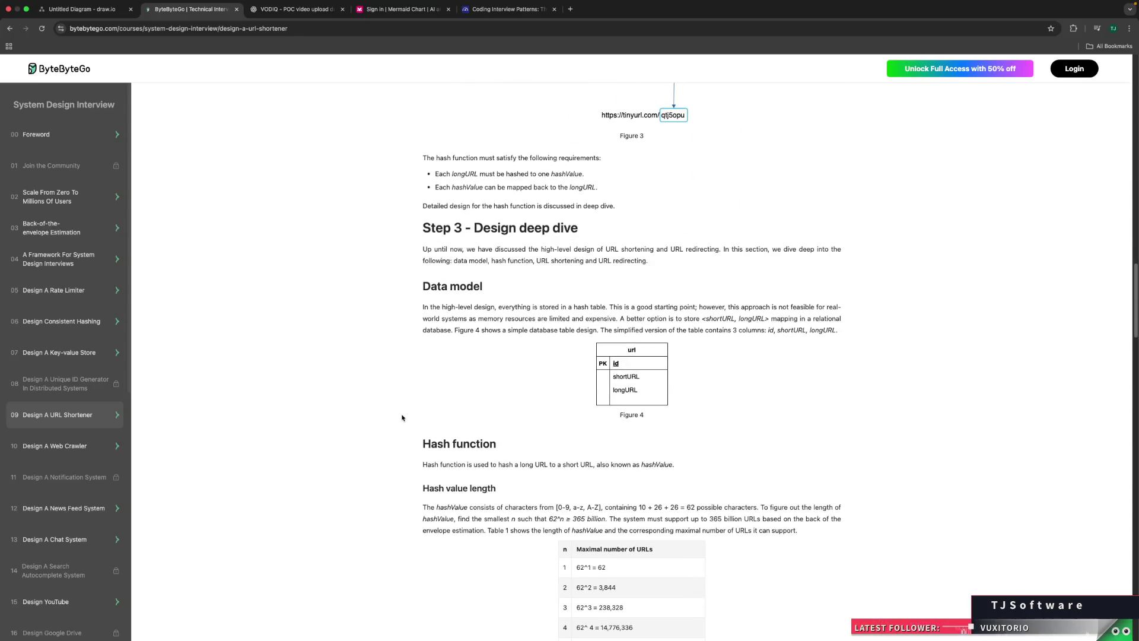
scroll(401, 418, down, 3)
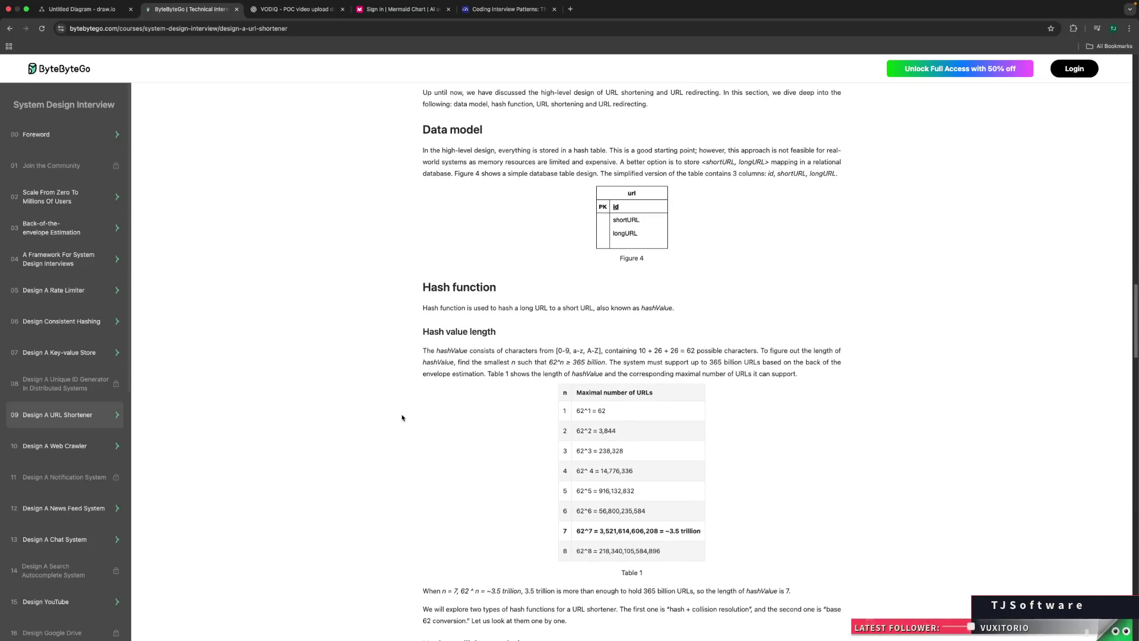
key(Home)
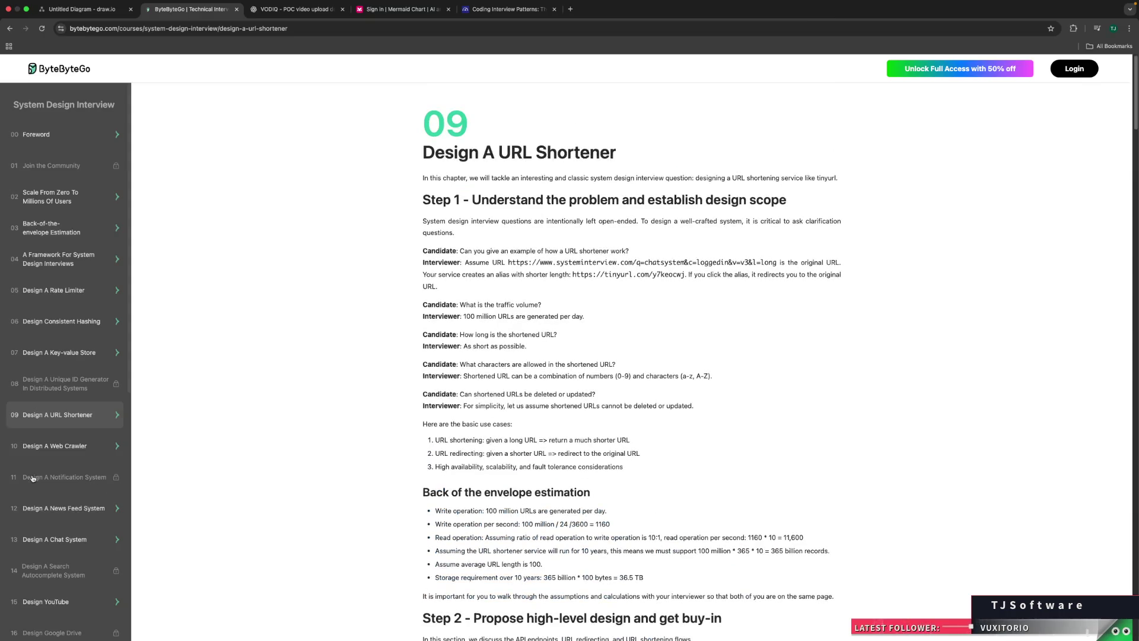
scroll(38, 478, down, 6)
scroll(42, 475, down, 2)
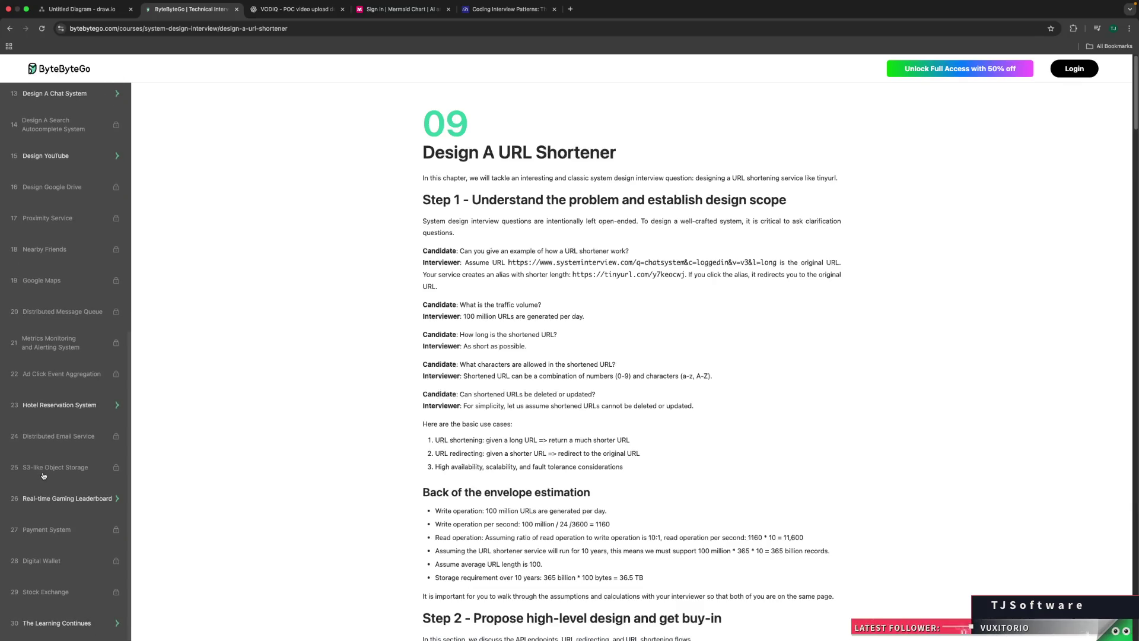
scroll(42, 476, down, 3)
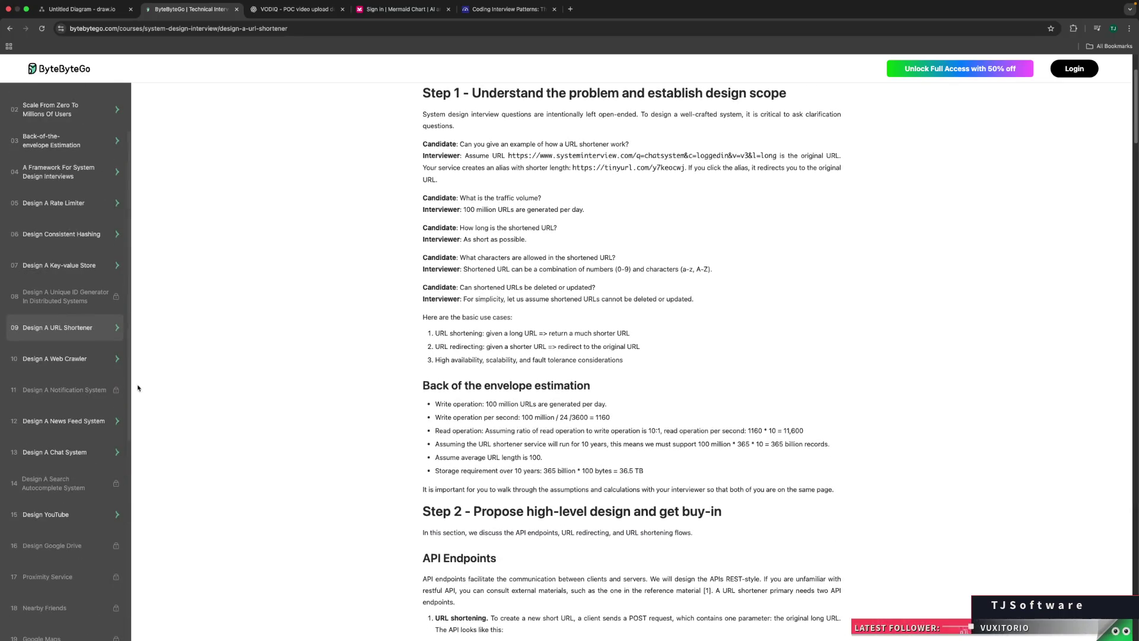
scroll(178, 416, up, 3)
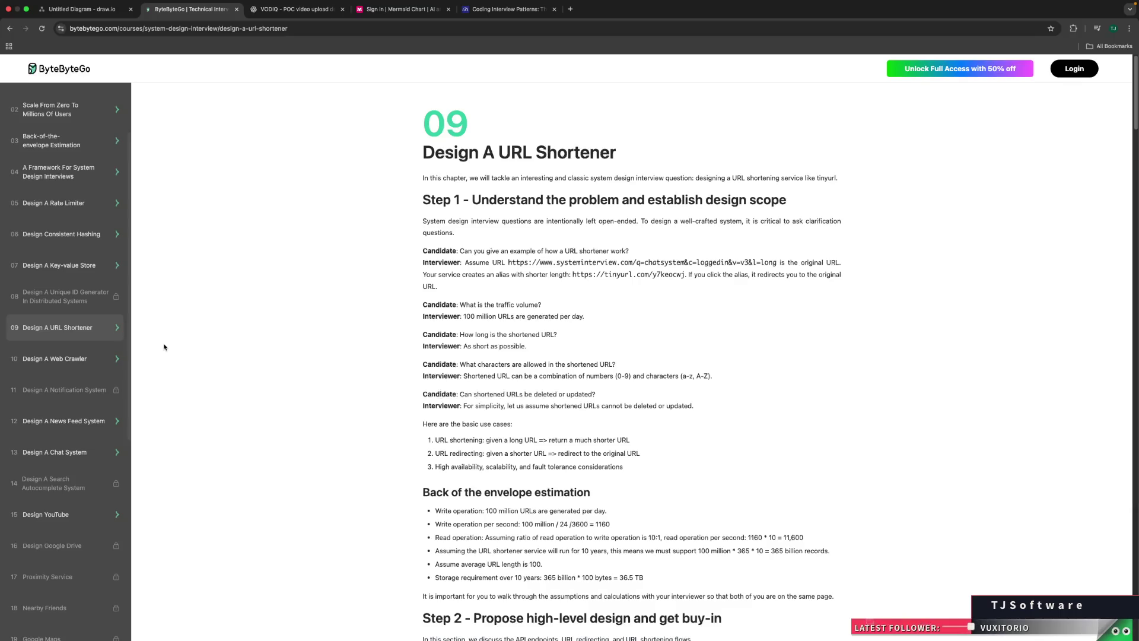
Step: Go from chapter 02 to chapter 07 Design A Key-value Store, then switch to the VODIQ ChatGPT tab
click(51, 113)
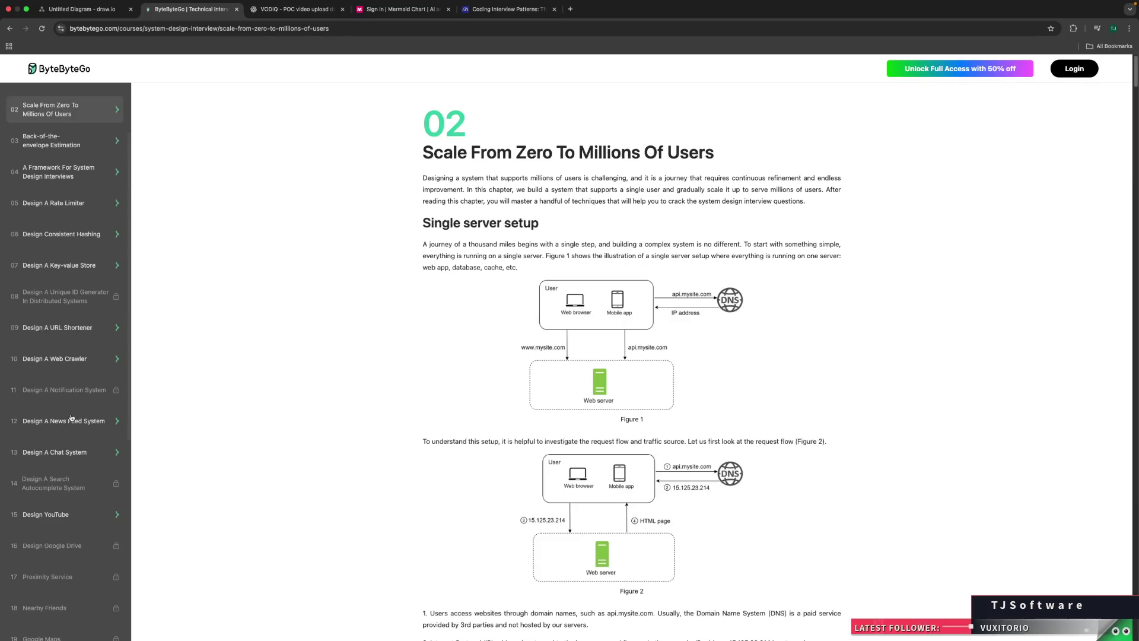
click(67, 267)
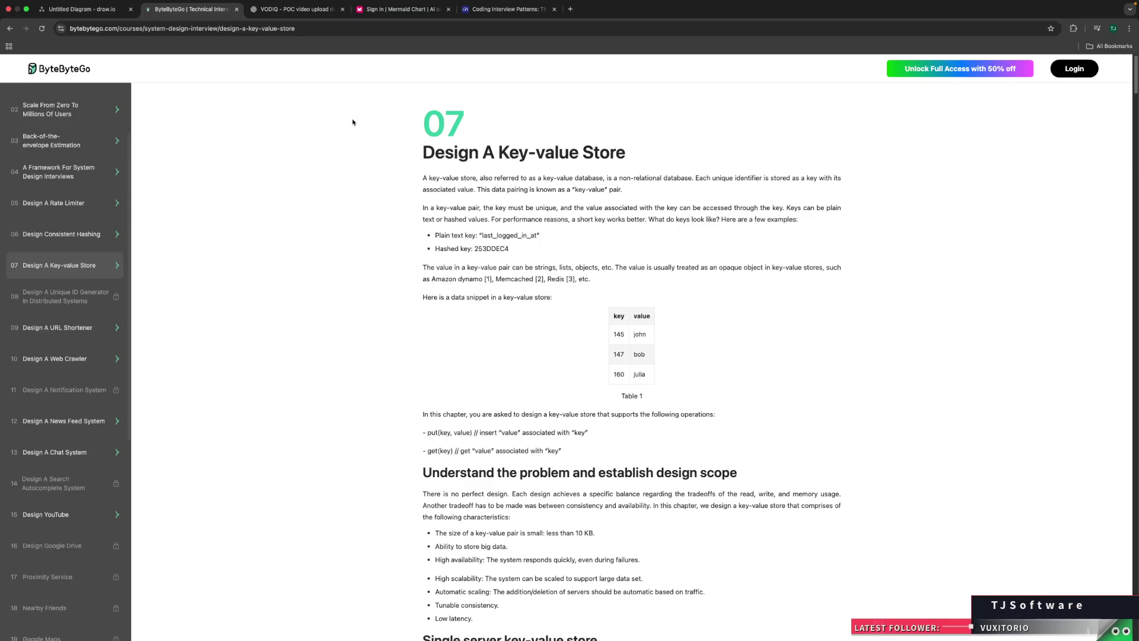
drag(385, 126, 626, 156)
click(553, 171)
click(295, 8)
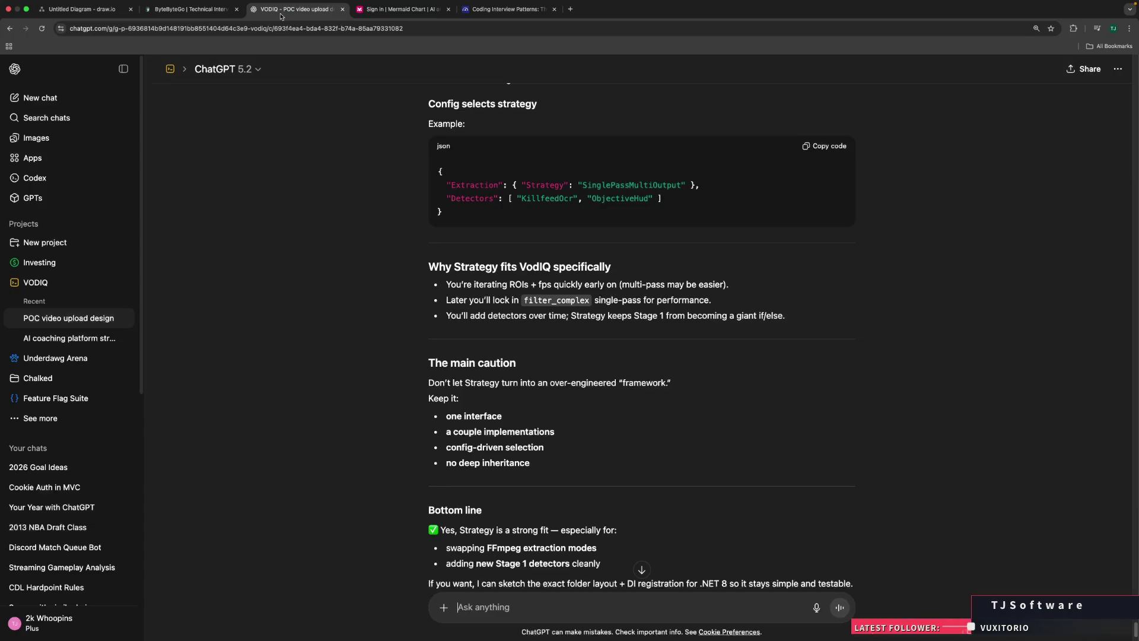
Step: Draft 'You are a a Software Architect interviewer,' in a new ChatGPT chat, then open a new tab entering 'multiplexer'
click(96, 97)
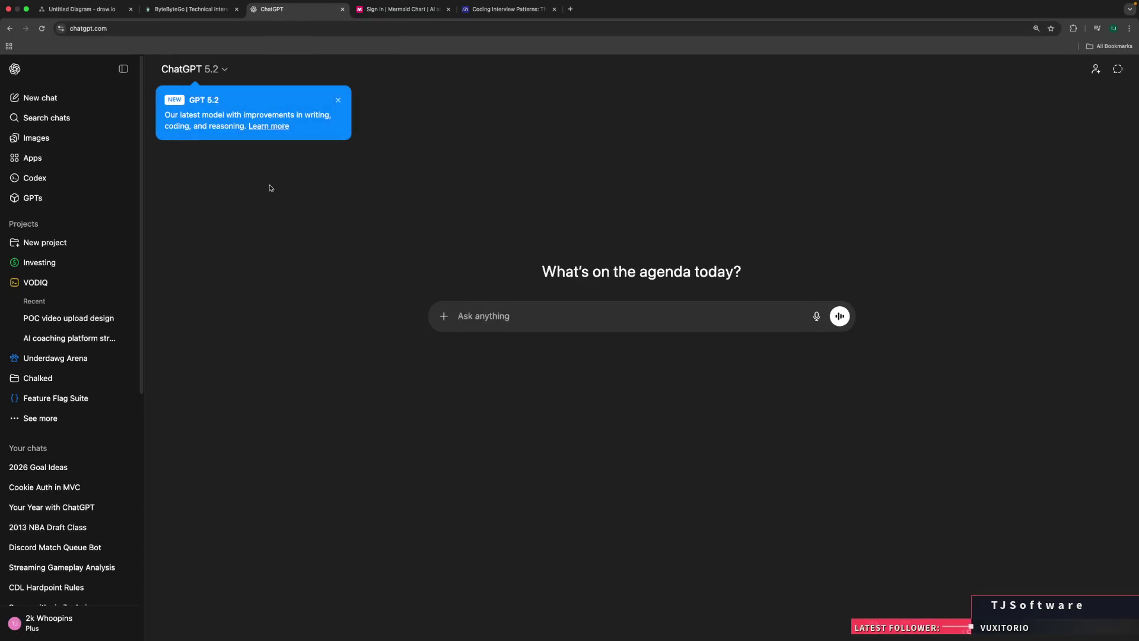
click(337, 101)
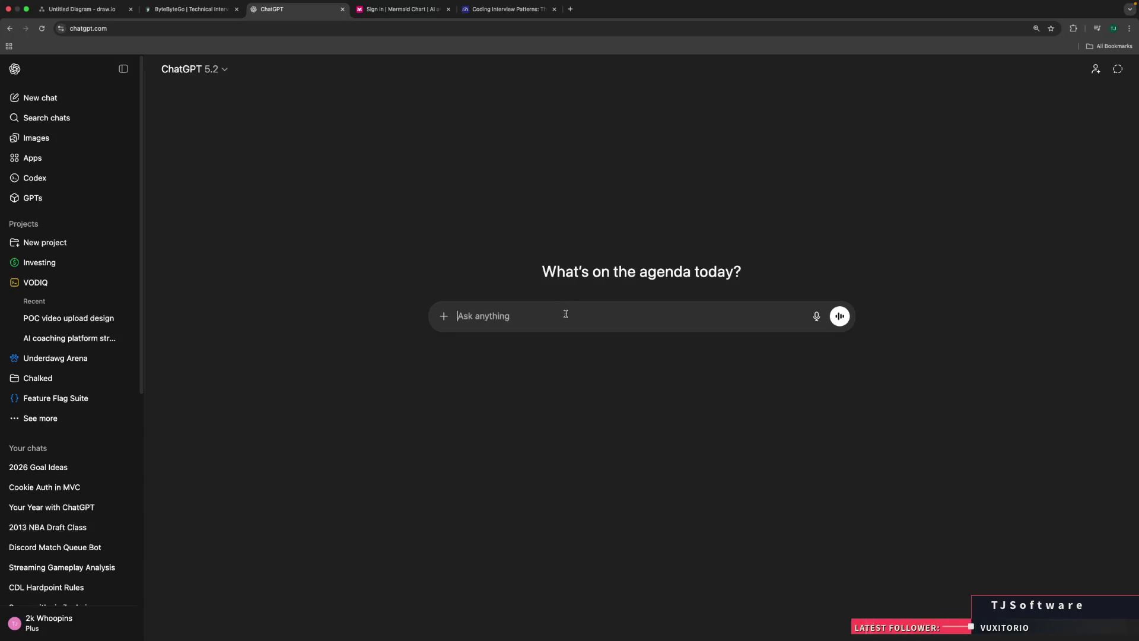
text(Act)
text( as)
text( an)
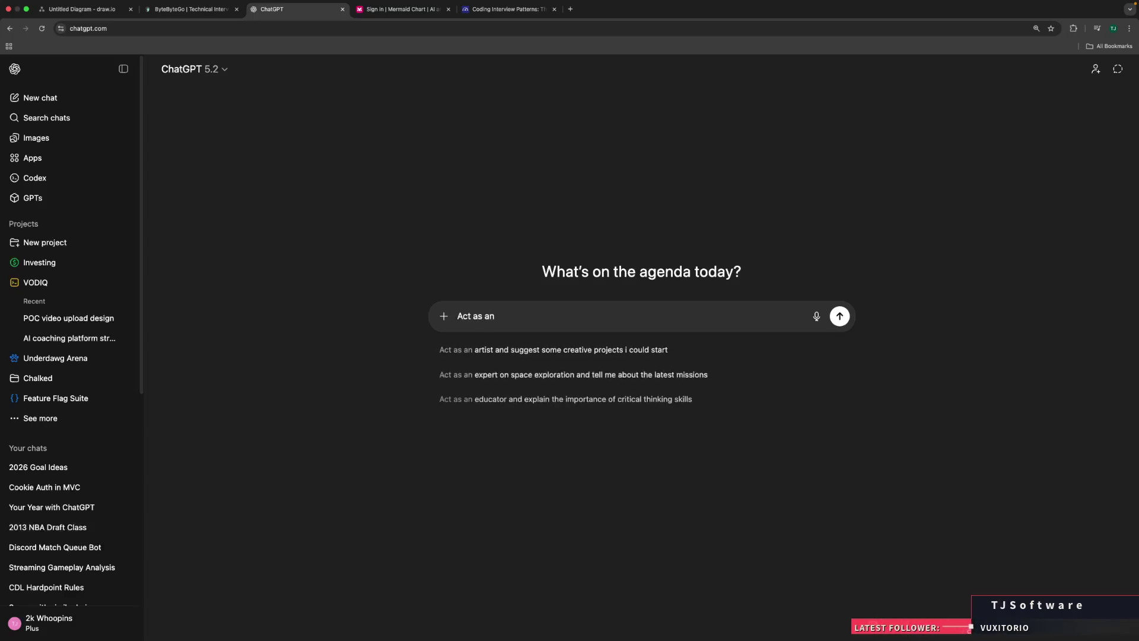
key(BackSpace)
text( Software )
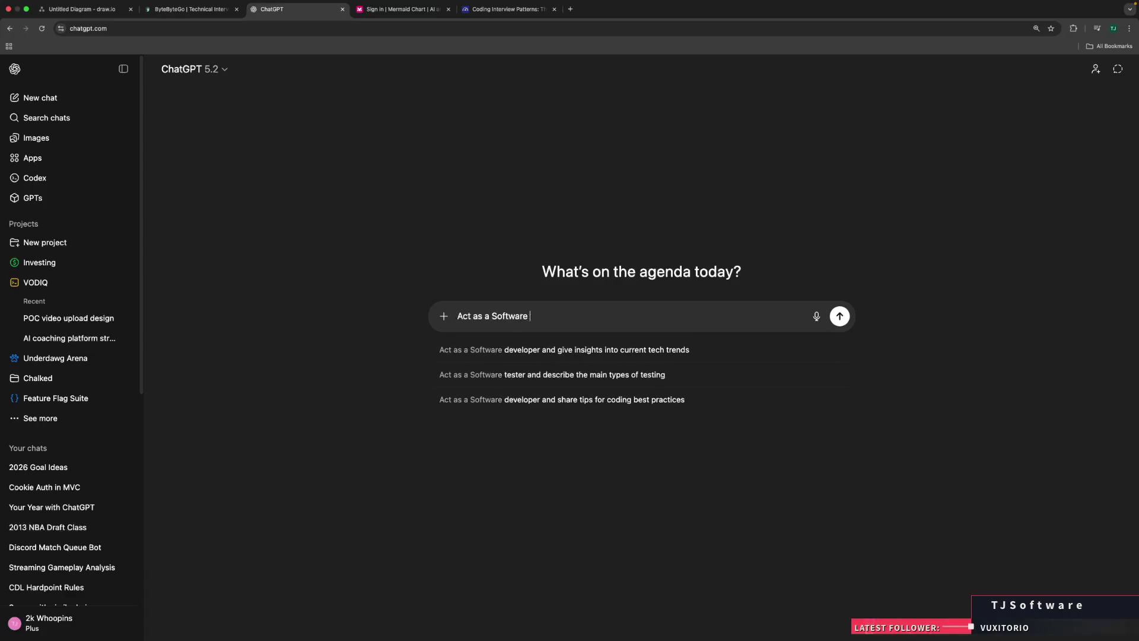
text(Architect )
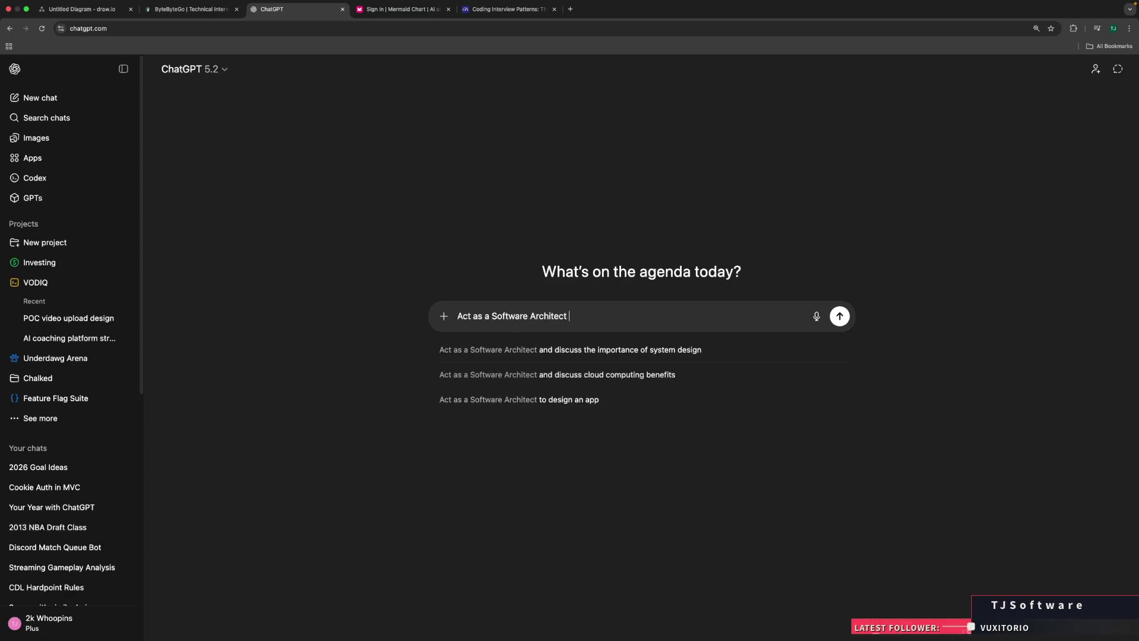
text(interview)
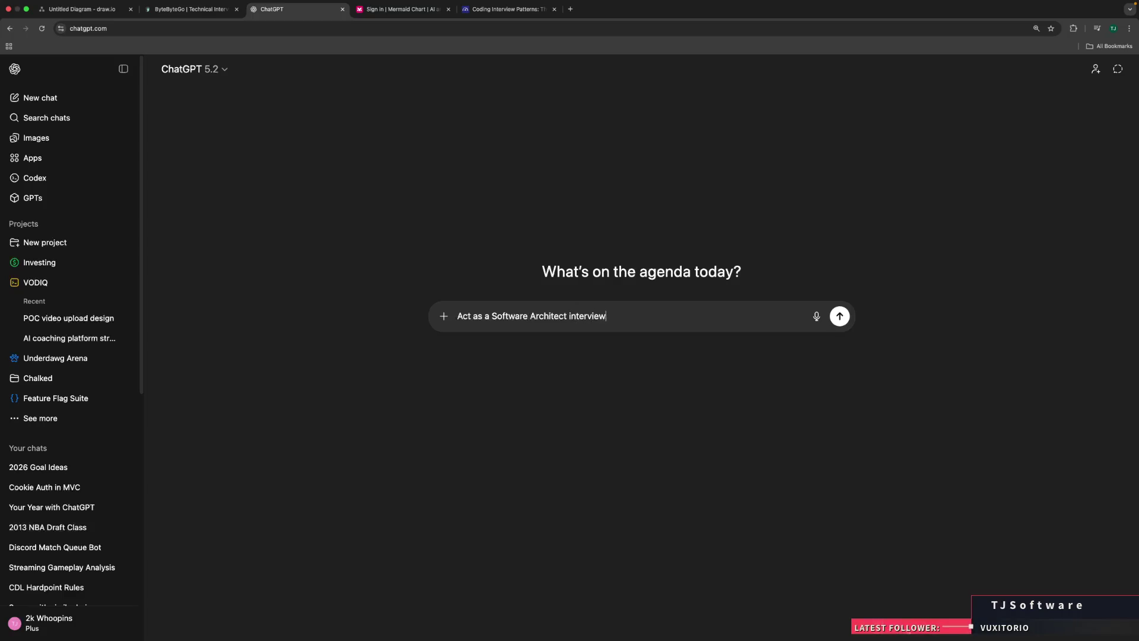
text(er,)
text(Y)
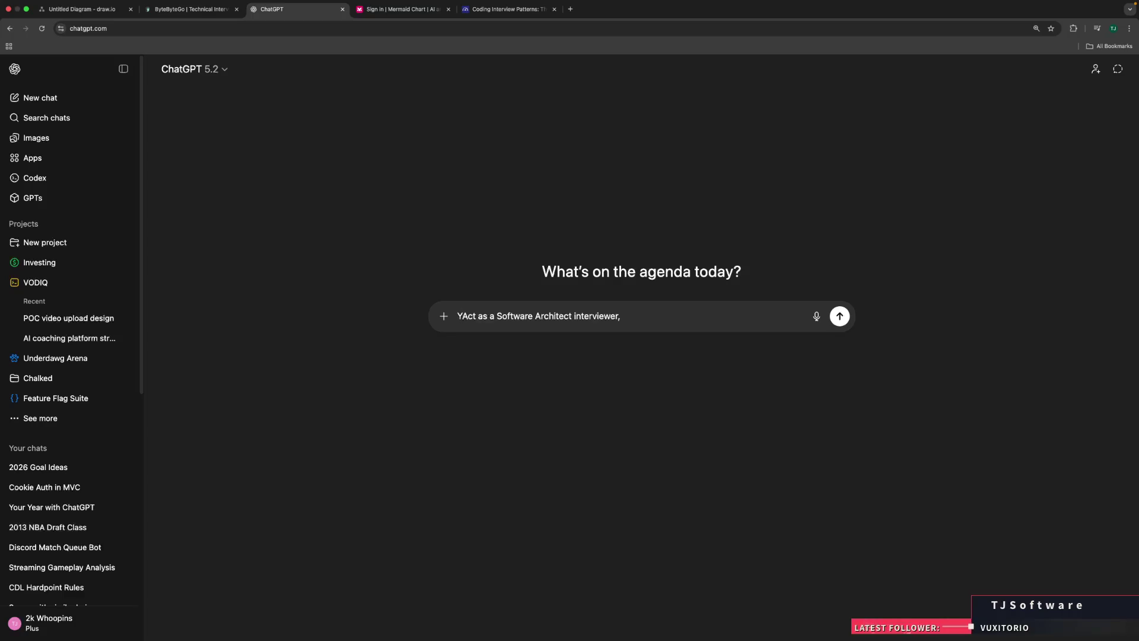
text(our)
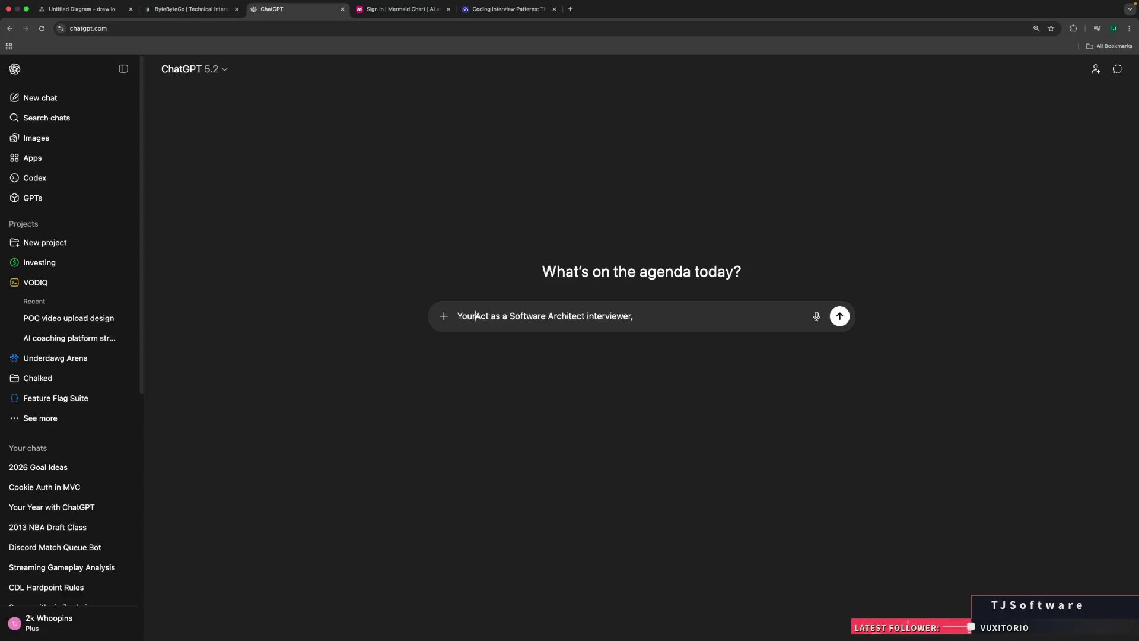
key(BackSpace)
text(are a)
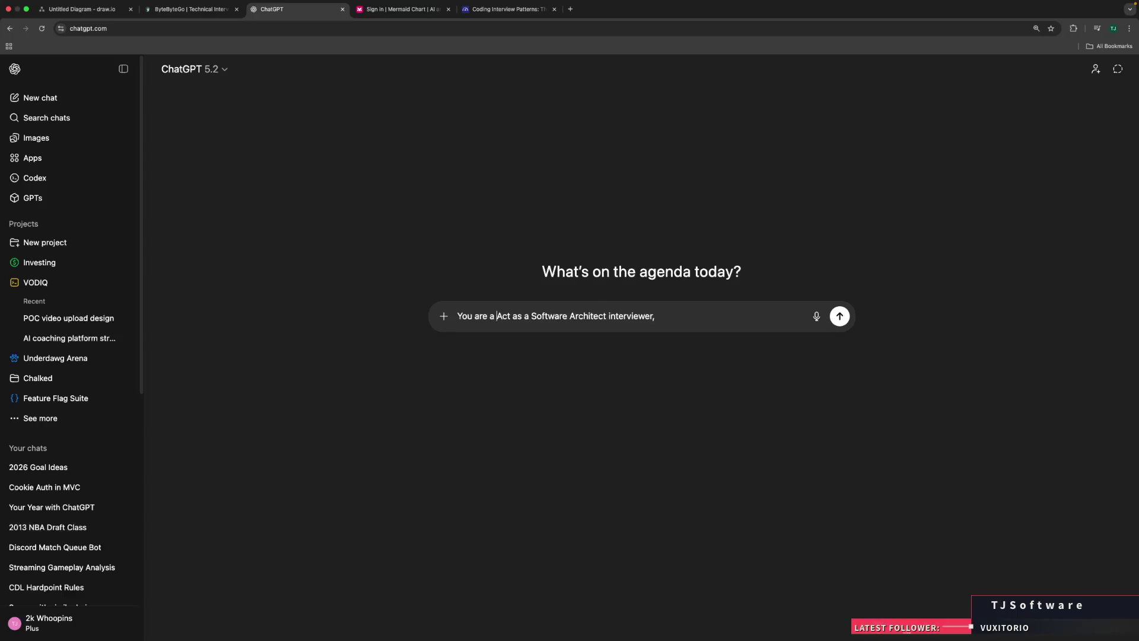
key(shift+Right)
key(shift+Right)
key(shift+Right)
key(shift+Right)
key(BackSpace)
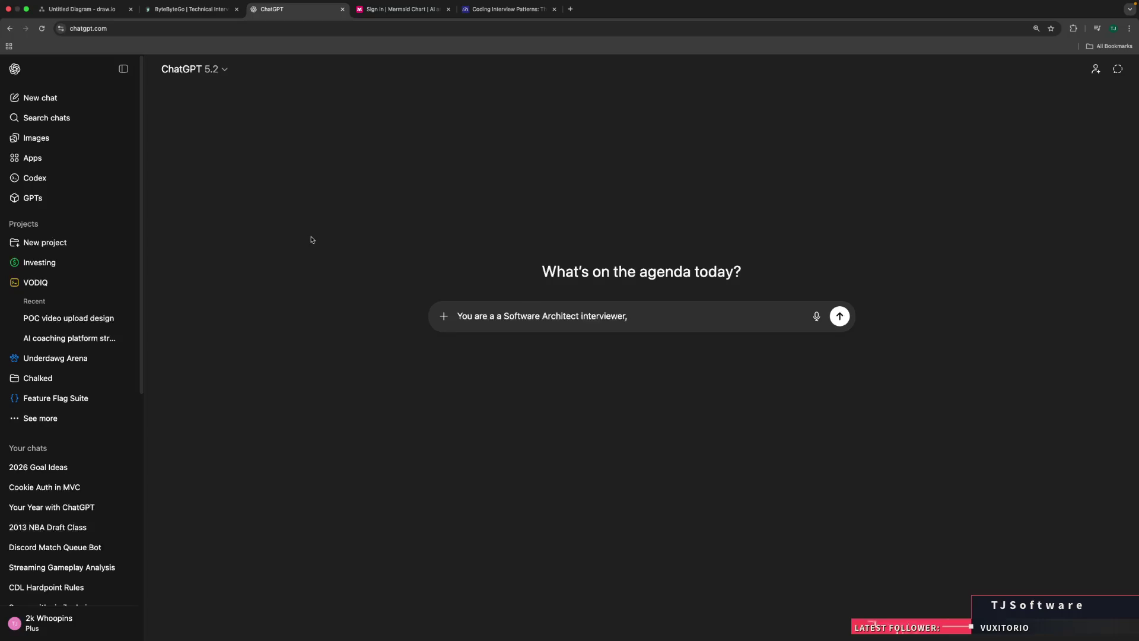
key(ctrl+t)
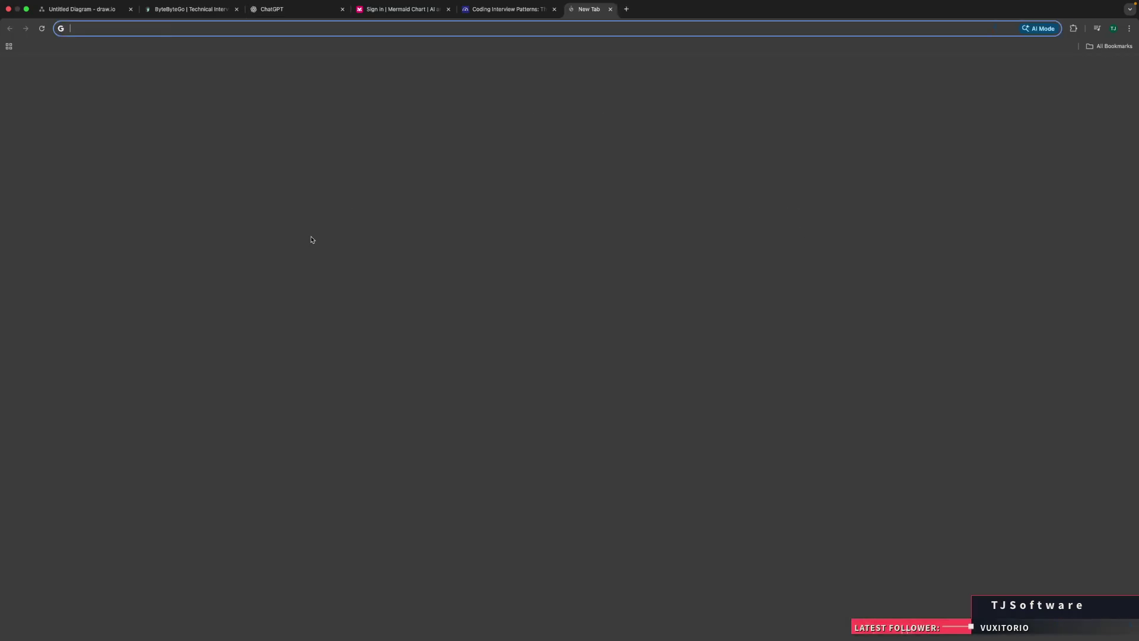
text(multiplexer)
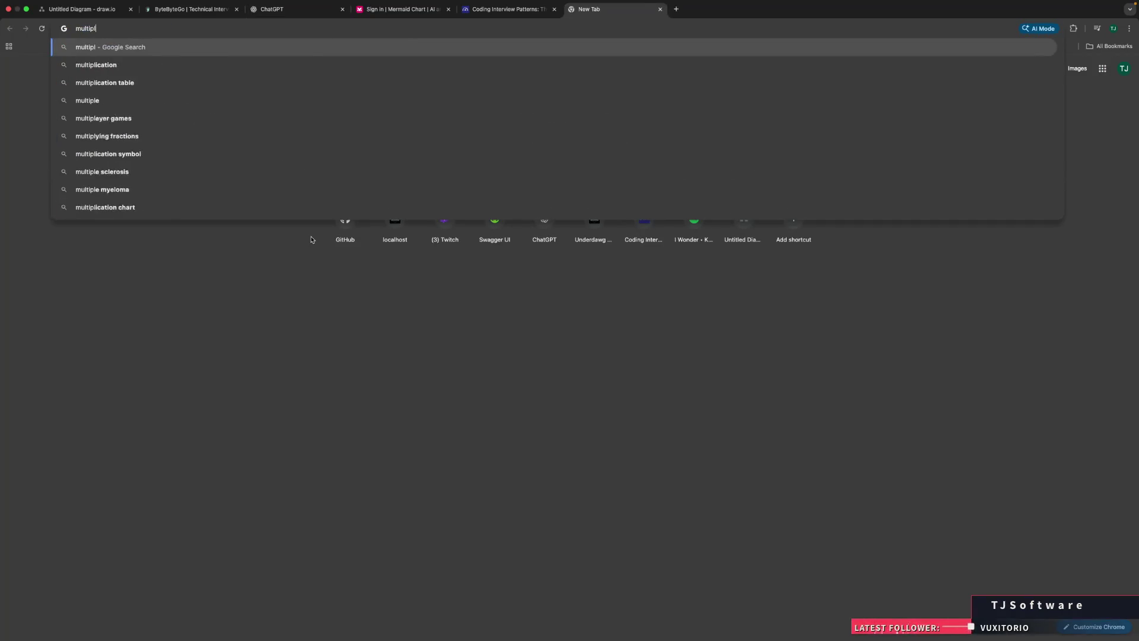
Step: Search 'multiplexer', preview 4:1 MUX diagrams, then view Images with the Electronics Tutorials diagram
key(Return)
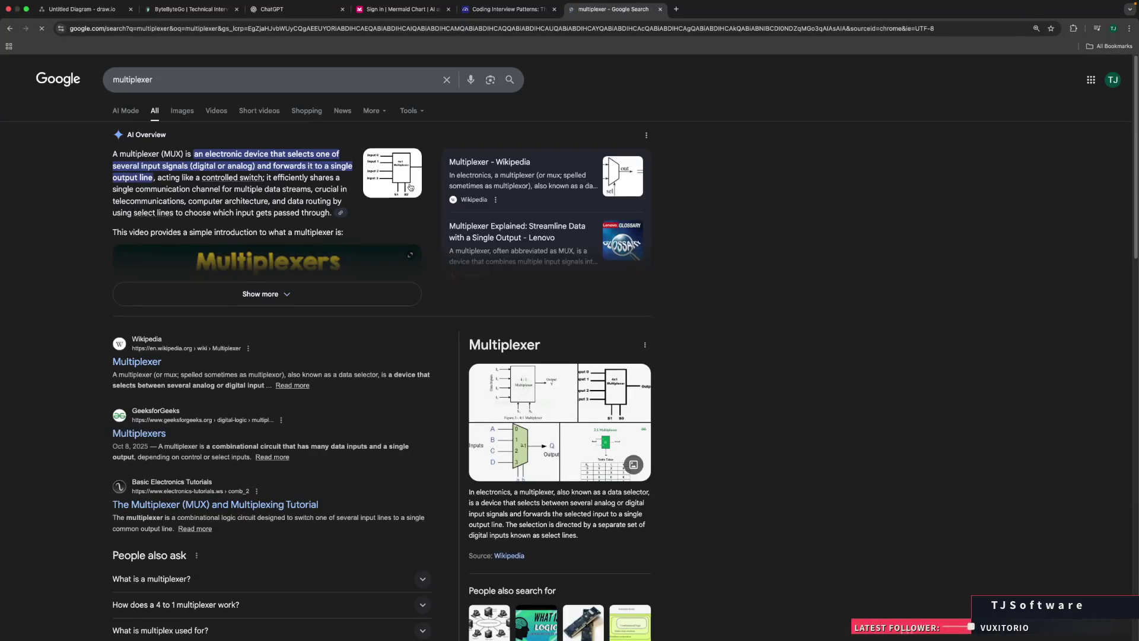
click(392, 173)
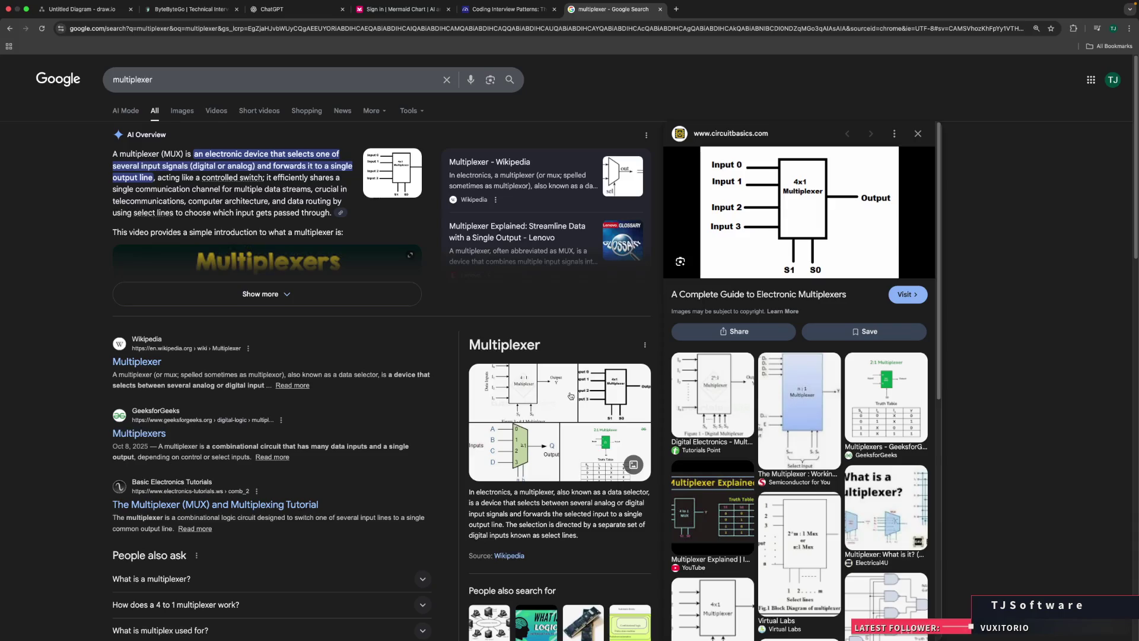
click(570, 396)
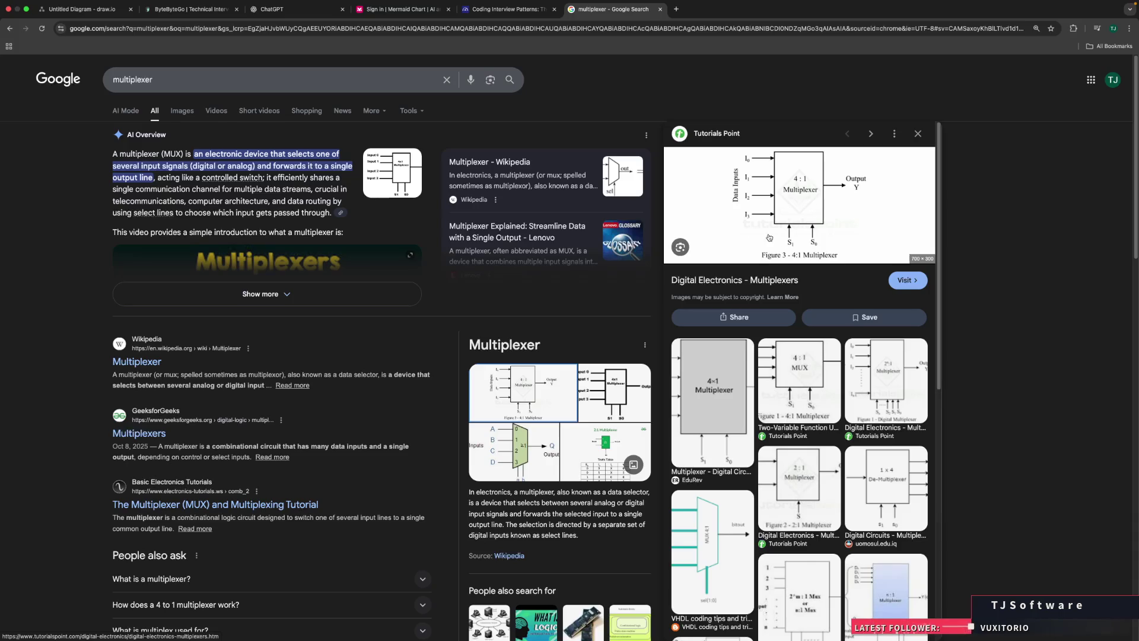
scroll(771, 239, down, 3)
scroll(802, 248, down, 3)
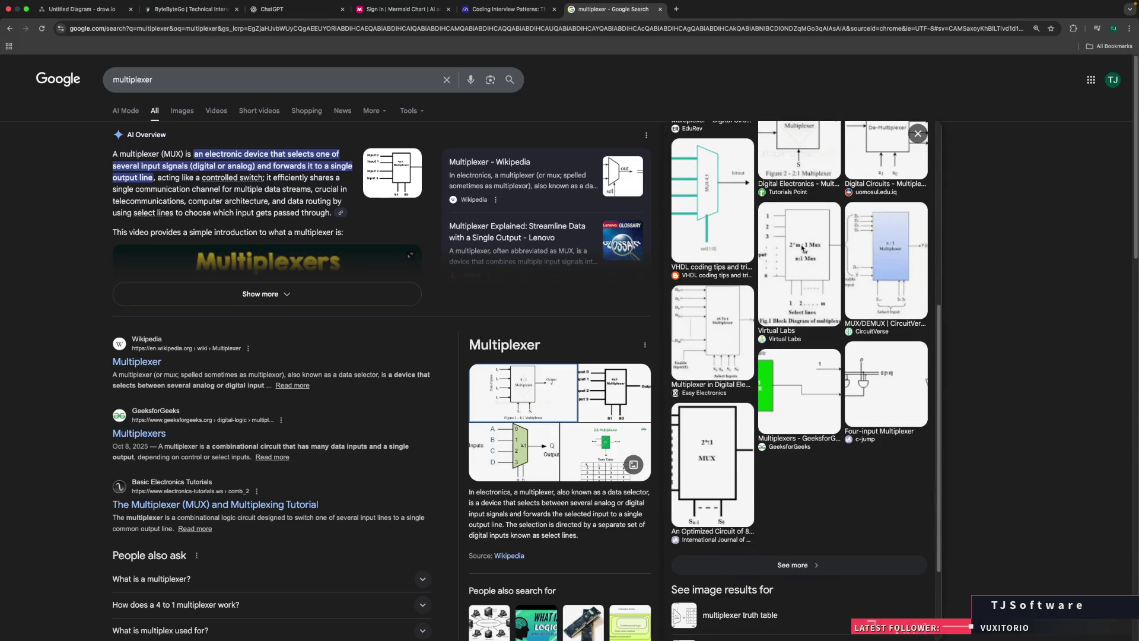
scroll(803, 248, down, 2)
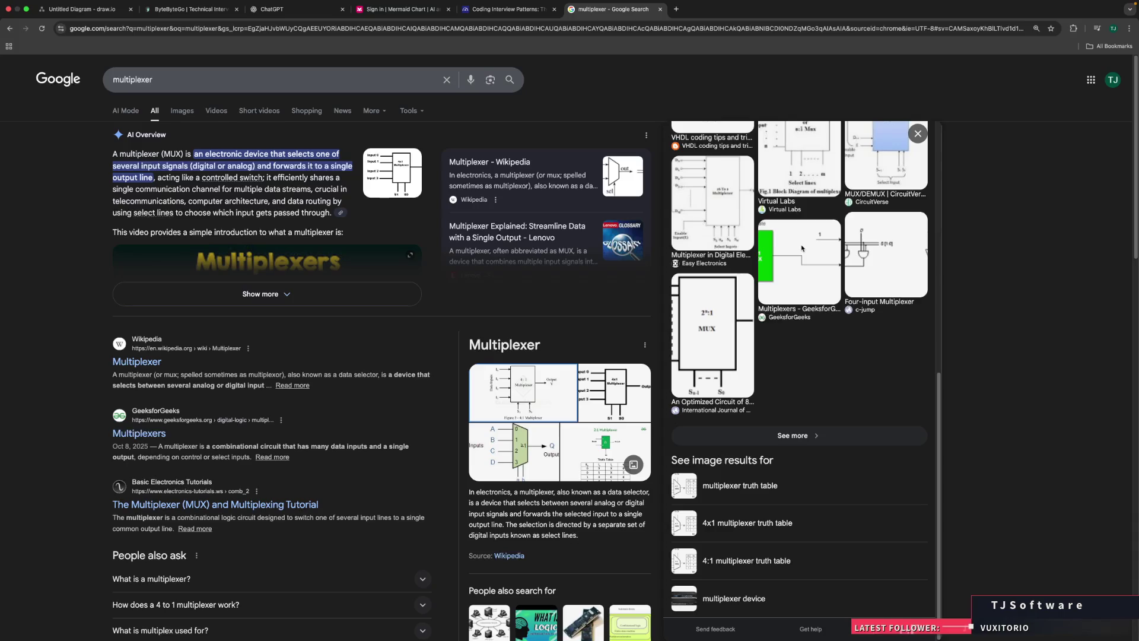
scroll(802, 248, up, 8)
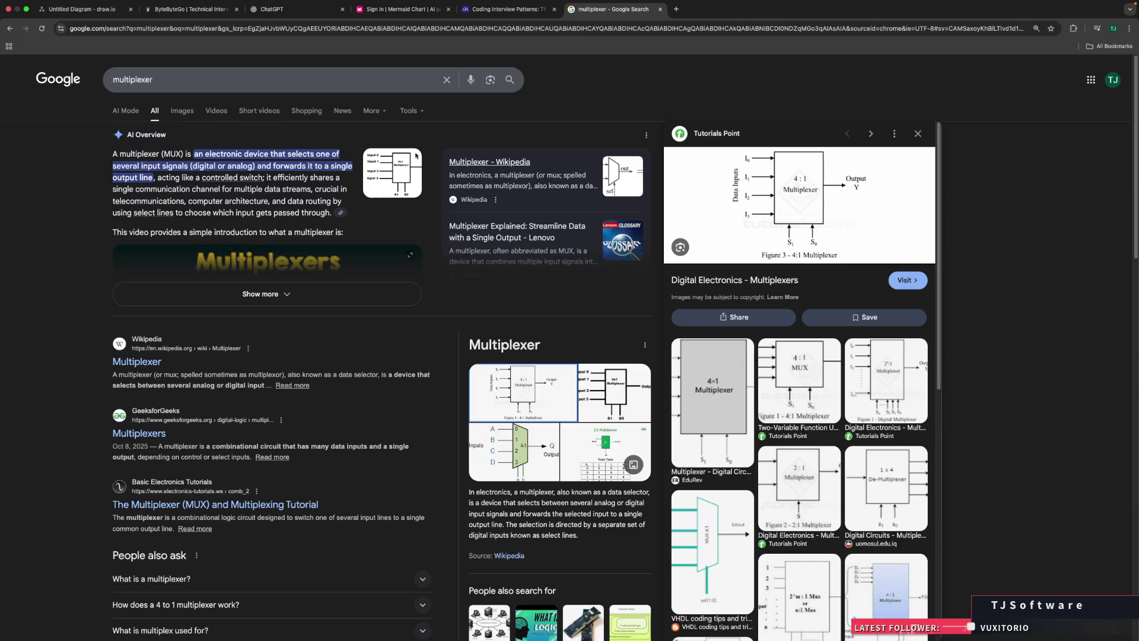
click(182, 111)
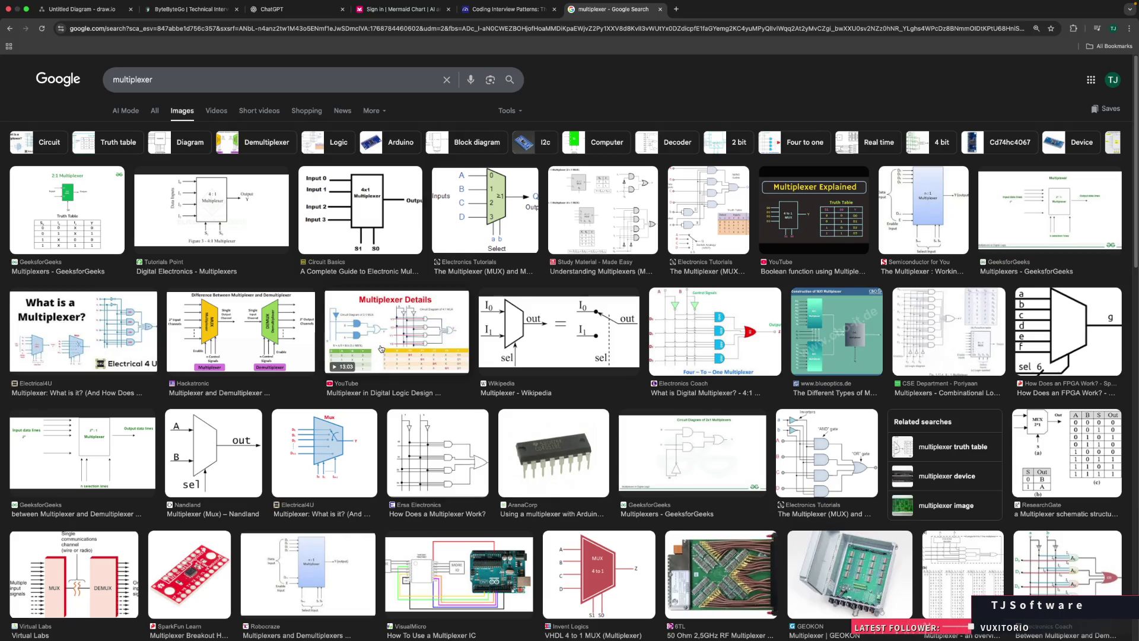
click(481, 219)
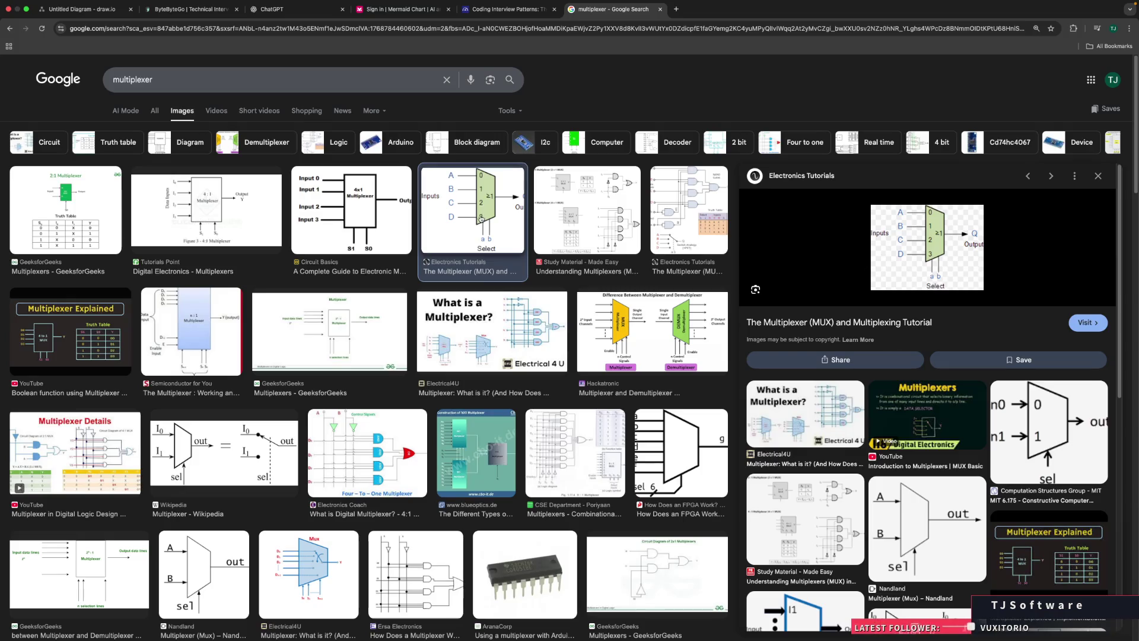
Step: Browse the multiplexer image results, then open the YouTube video 'Multiplexer Explained' from its preview
right_click(95, 209)
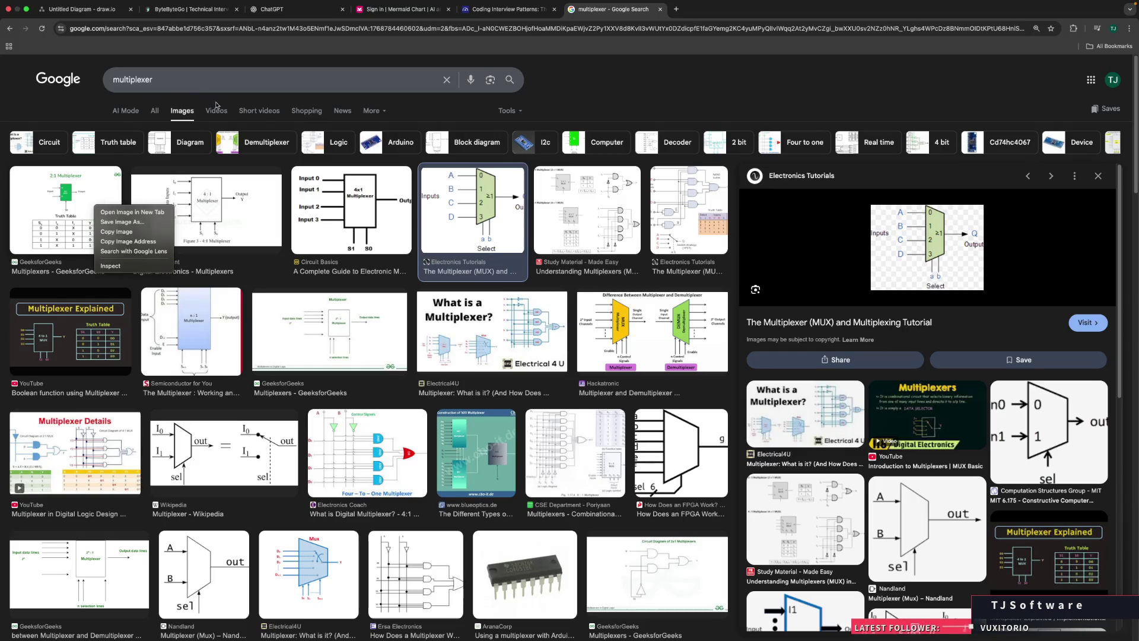
click(287, 516)
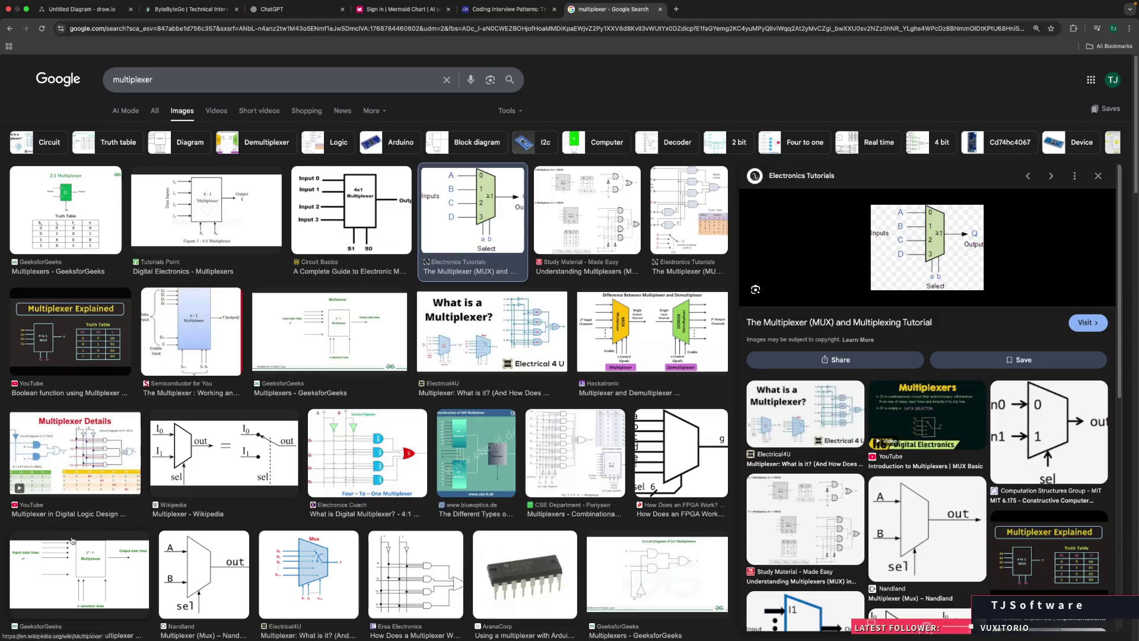
scroll(549, 414, down, 5)
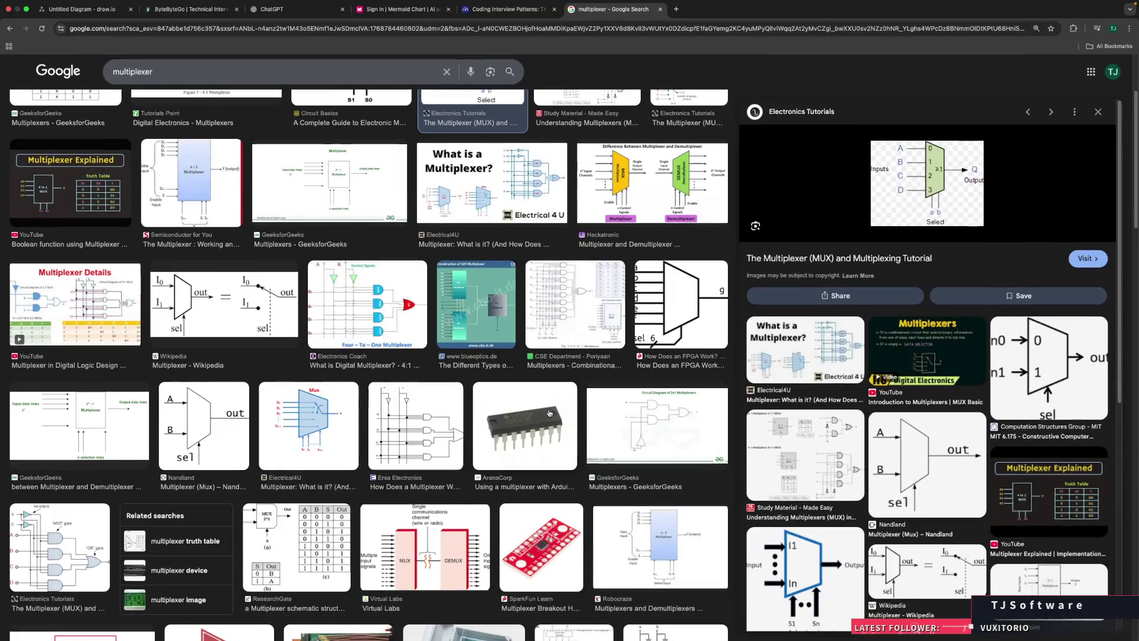
scroll(549, 414, up, 5)
scroll(549, 411, down, 8)
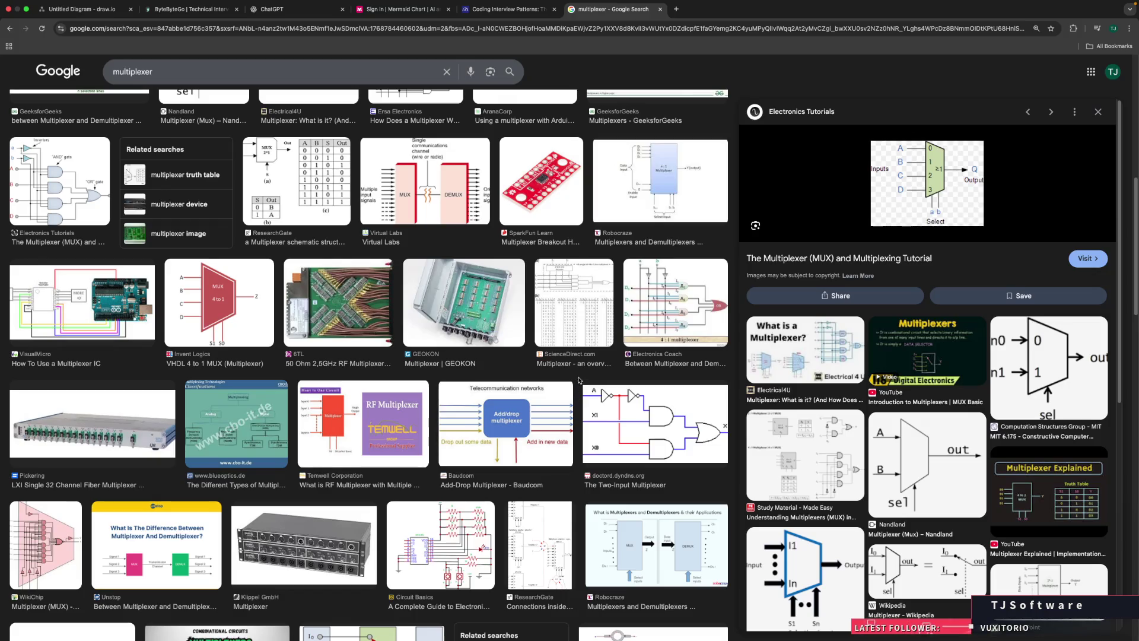
scroll(578, 381, up, 8)
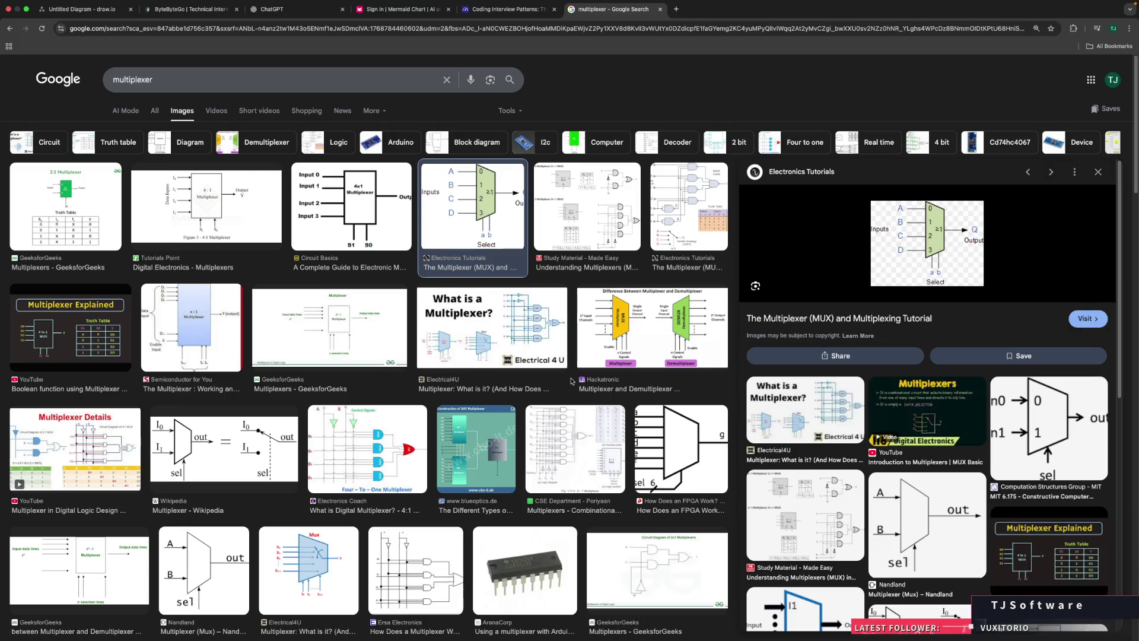
click(1059, 573)
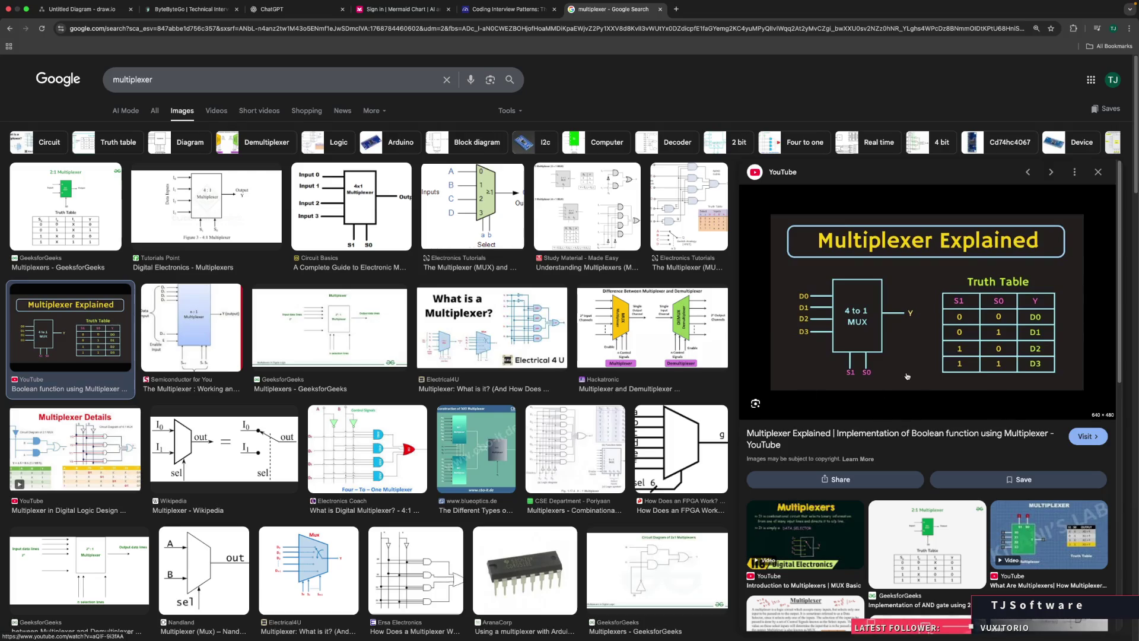
click(939, 438)
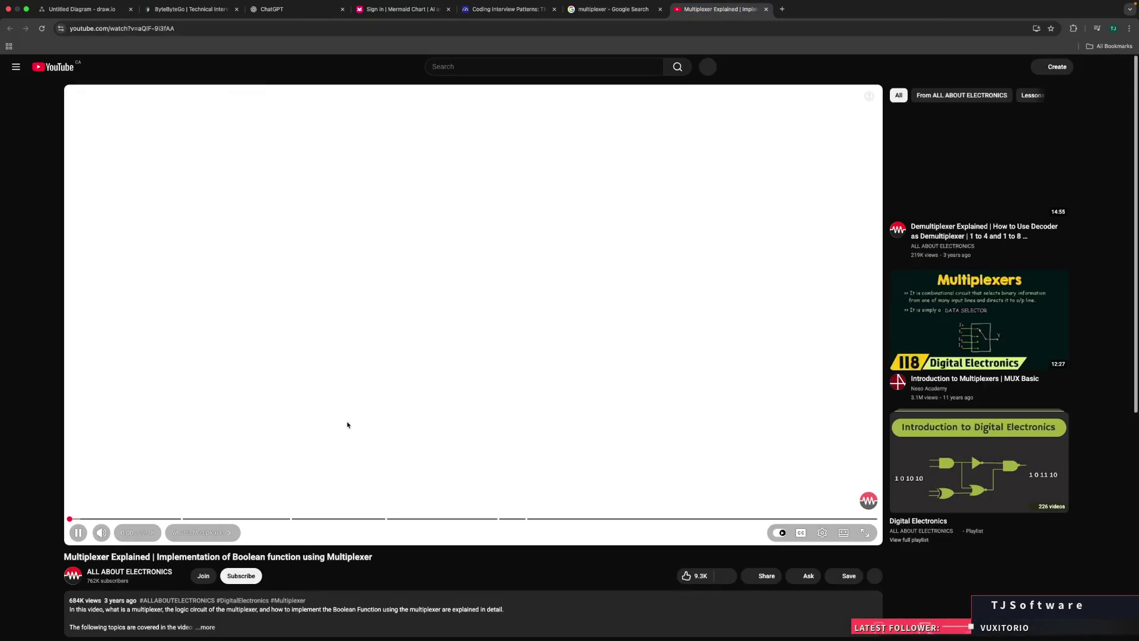
Step: Pause the Multiplexer Explained video and close its YouTube tab
click(599, 389)
scroll(682, 313, down, 8)
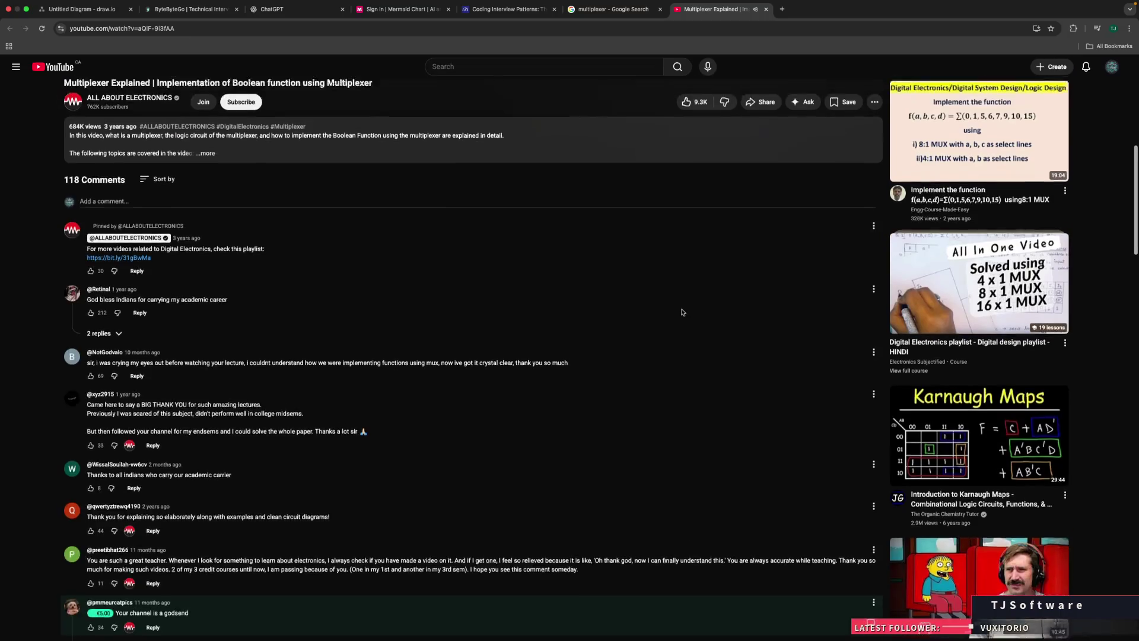
scroll(681, 313, up, 4)
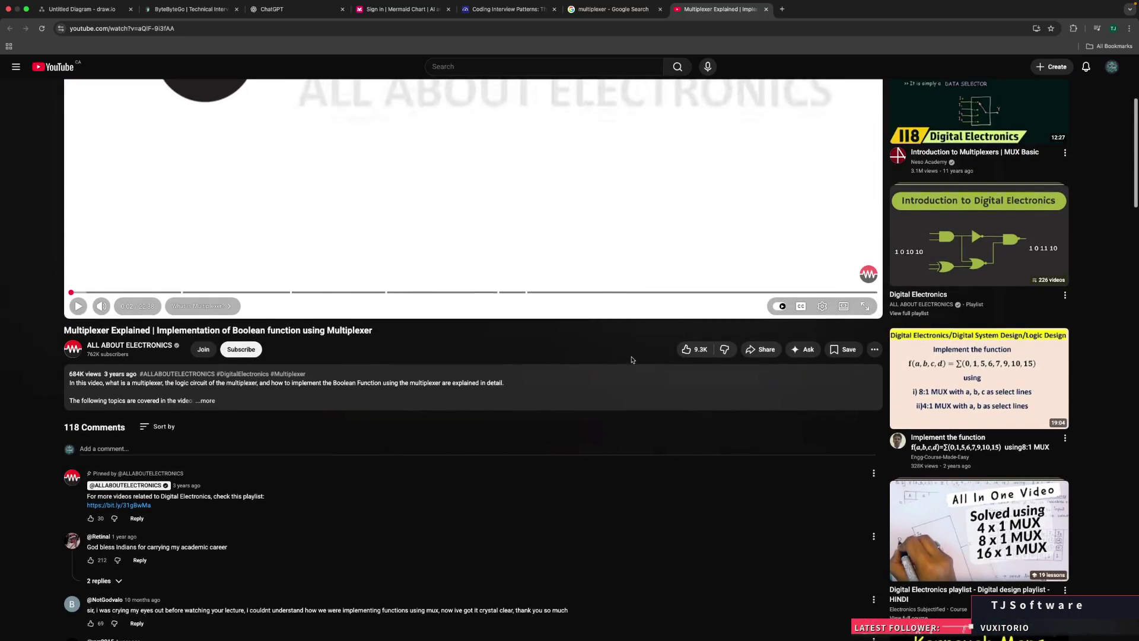
scroll(617, 284, up, 4)
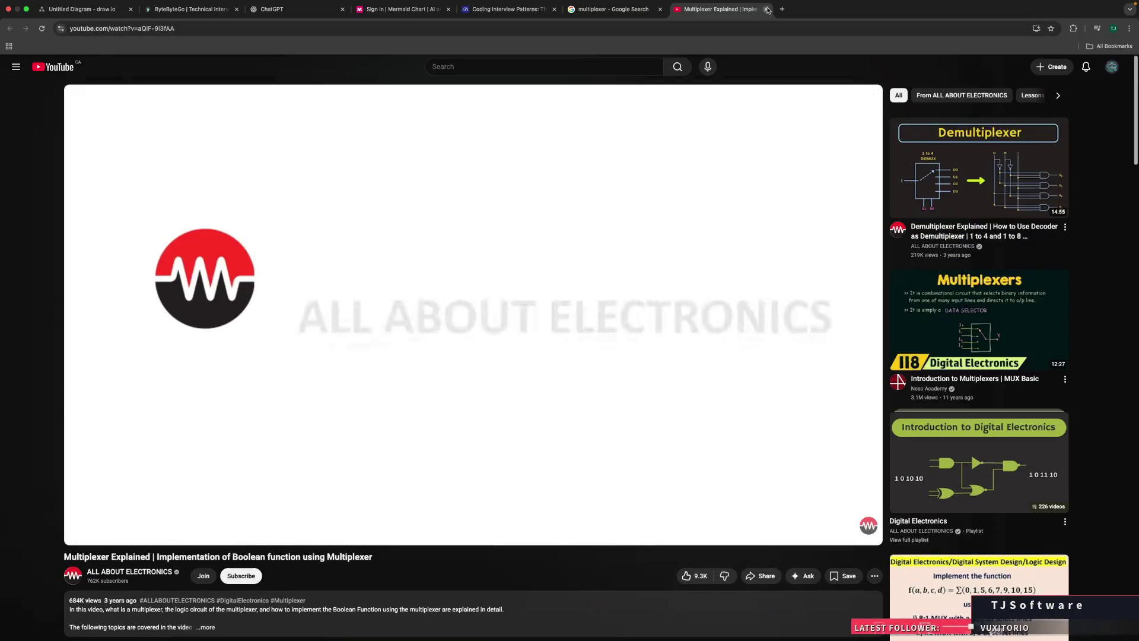
click(767, 9)
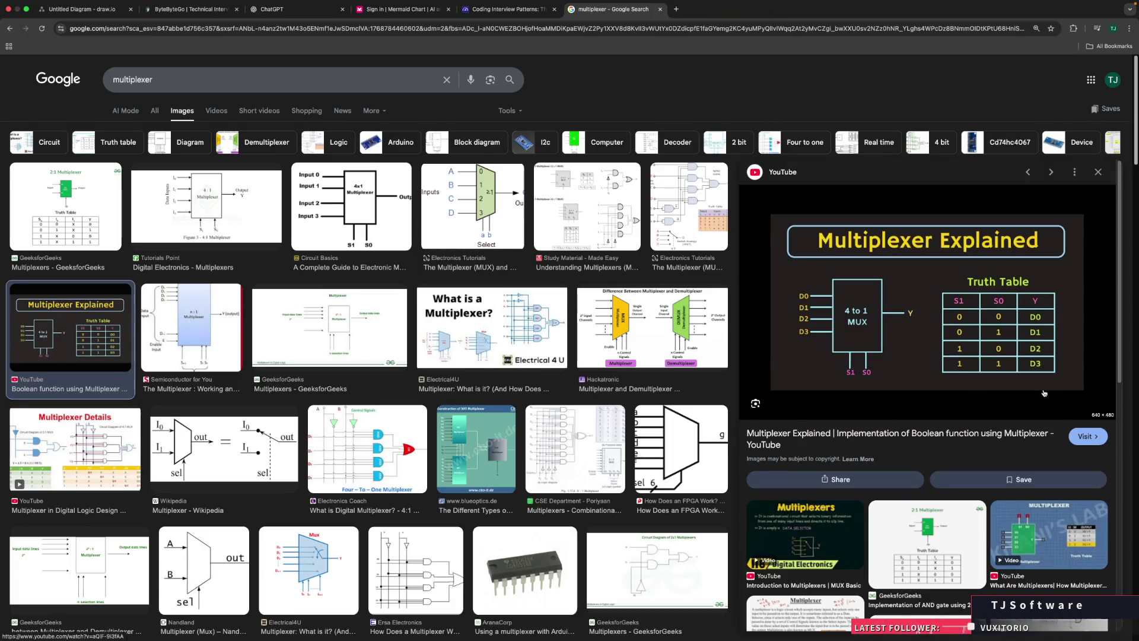
Step: Reopen the Multiplexer Explained video, mute the playing ad, and scroll the page
click(851, 370)
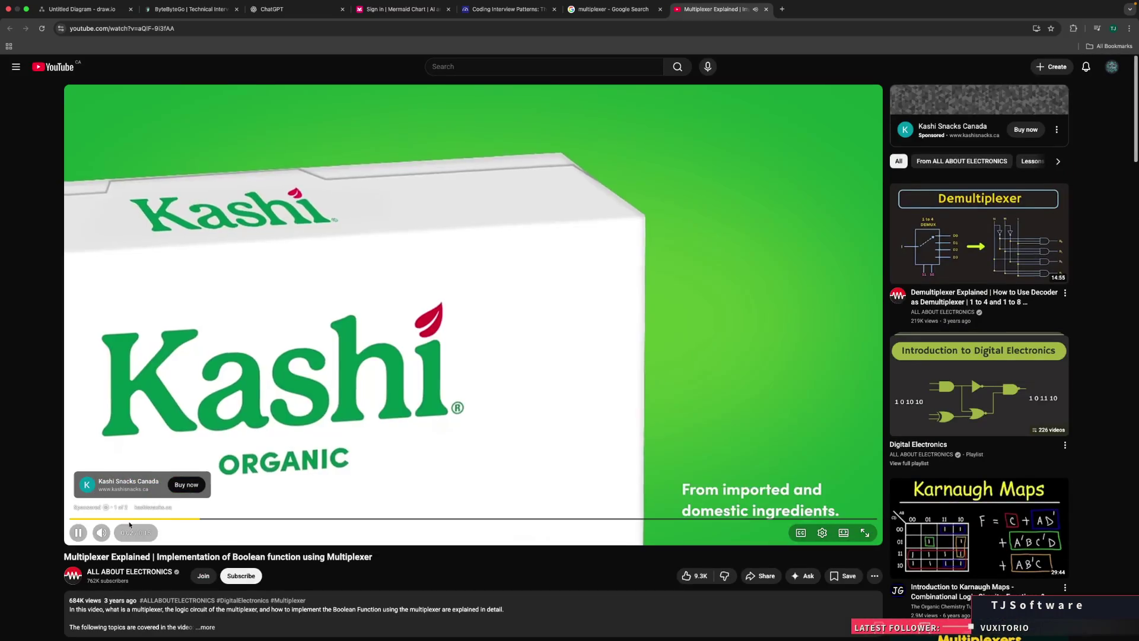
click(101, 532)
scroll(311, 522, down, 6)
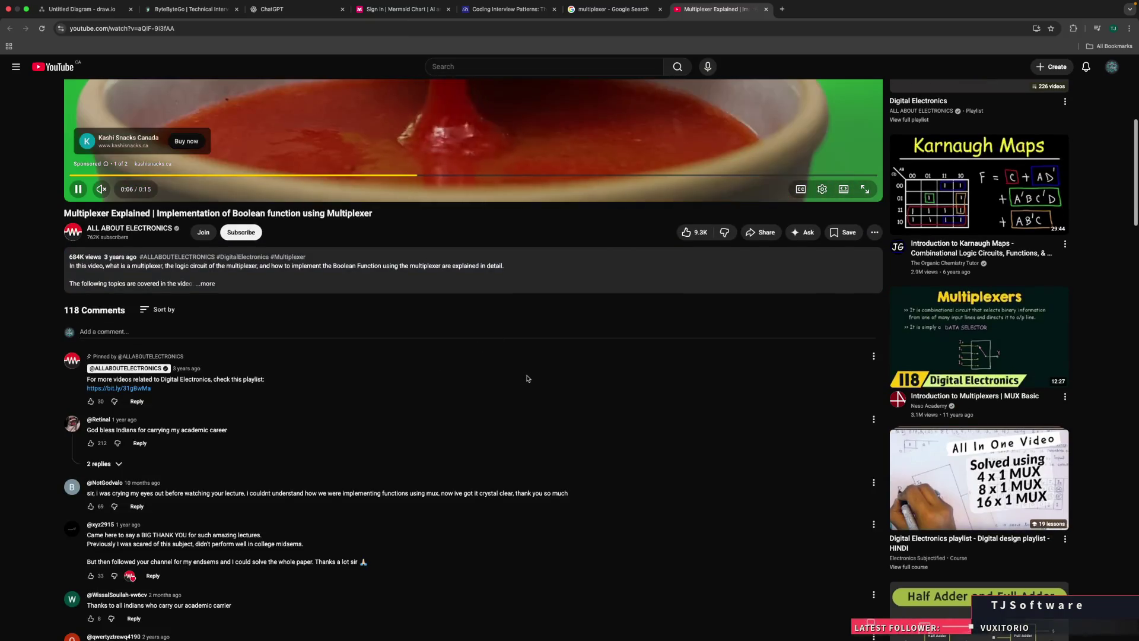
scroll(522, 379, up, 3)
scroll(527, 378, up, 3)
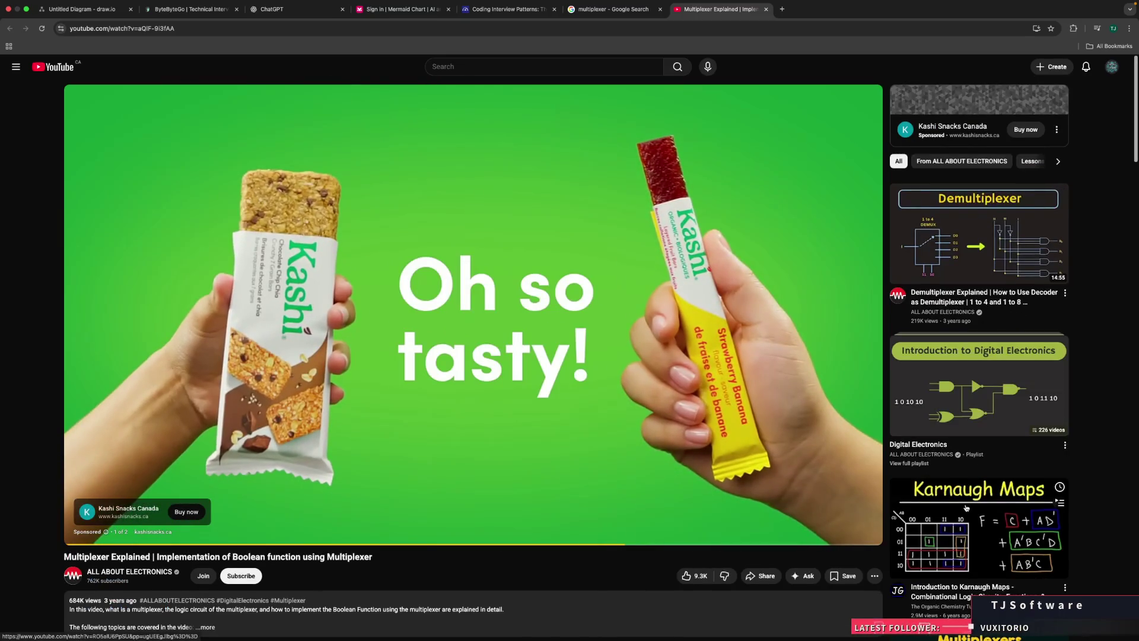
scroll(967, 525, down, 2)
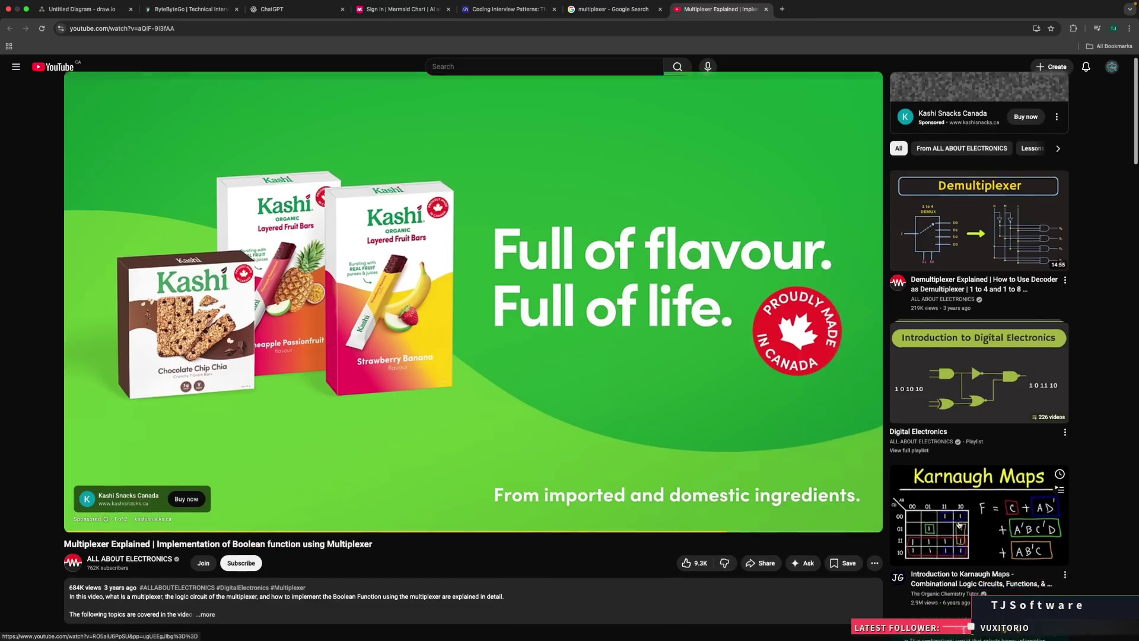
scroll(960, 524, down, 1)
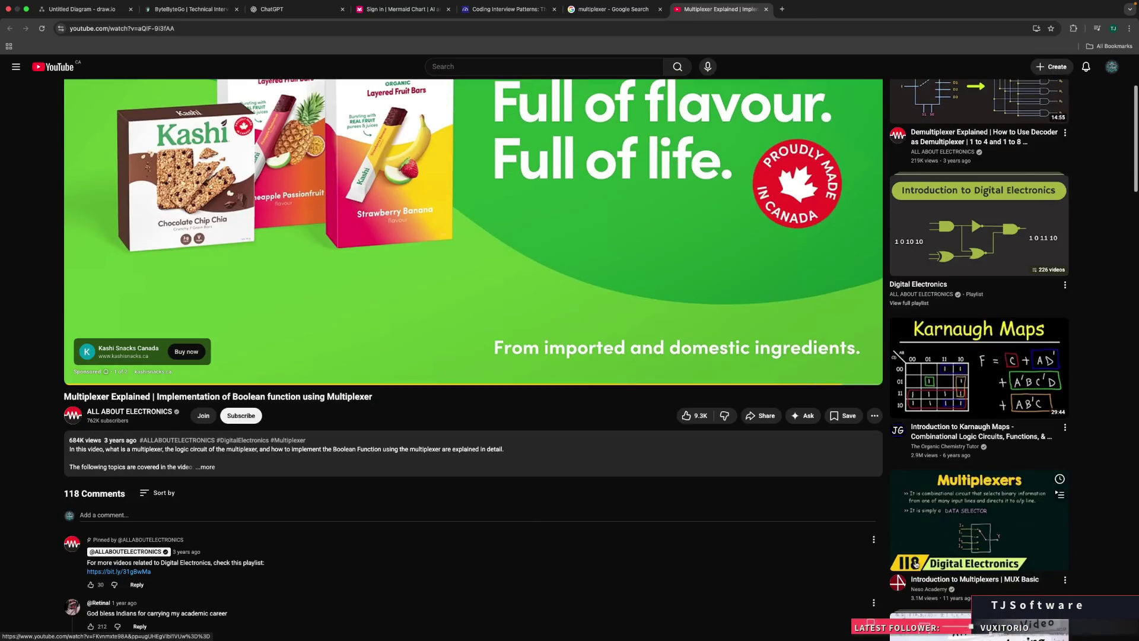
scroll(965, 566, down, 1)
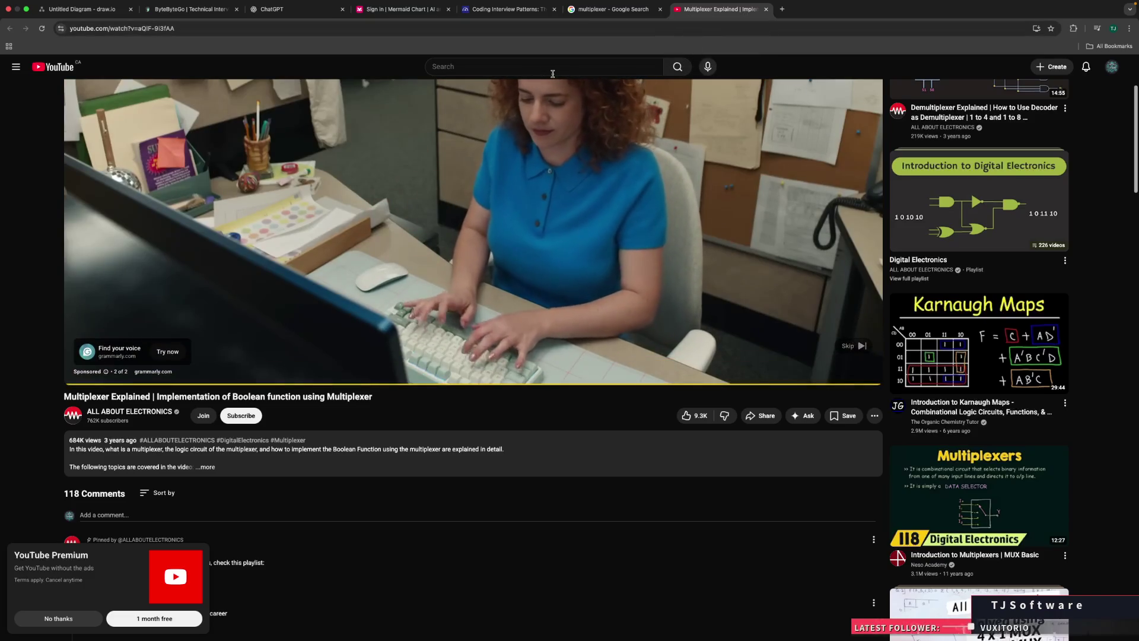
Step: Start a new YouTube search, dismiss the search history suggestions, then close the YouTube tab
click(554, 74)
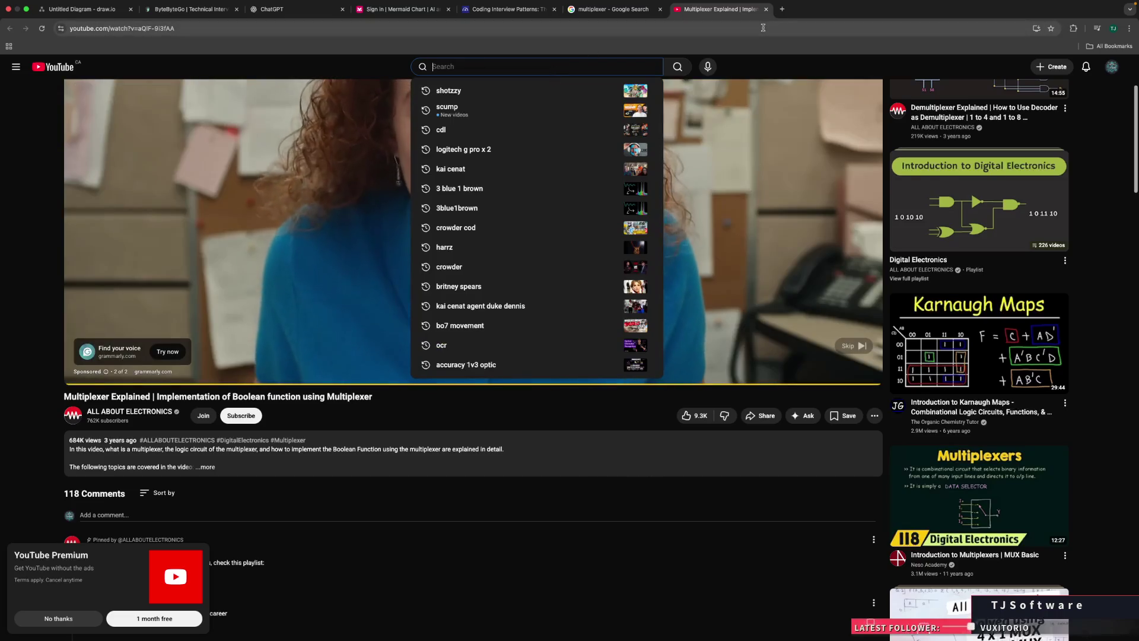
click(756, 64)
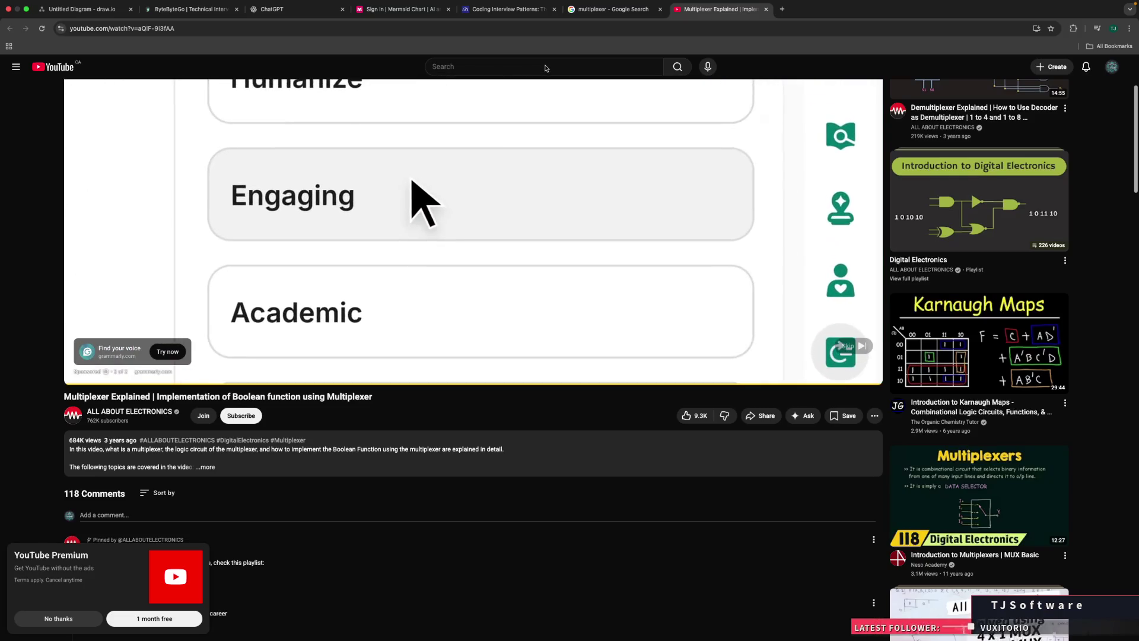
click(558, 66)
click(763, 224)
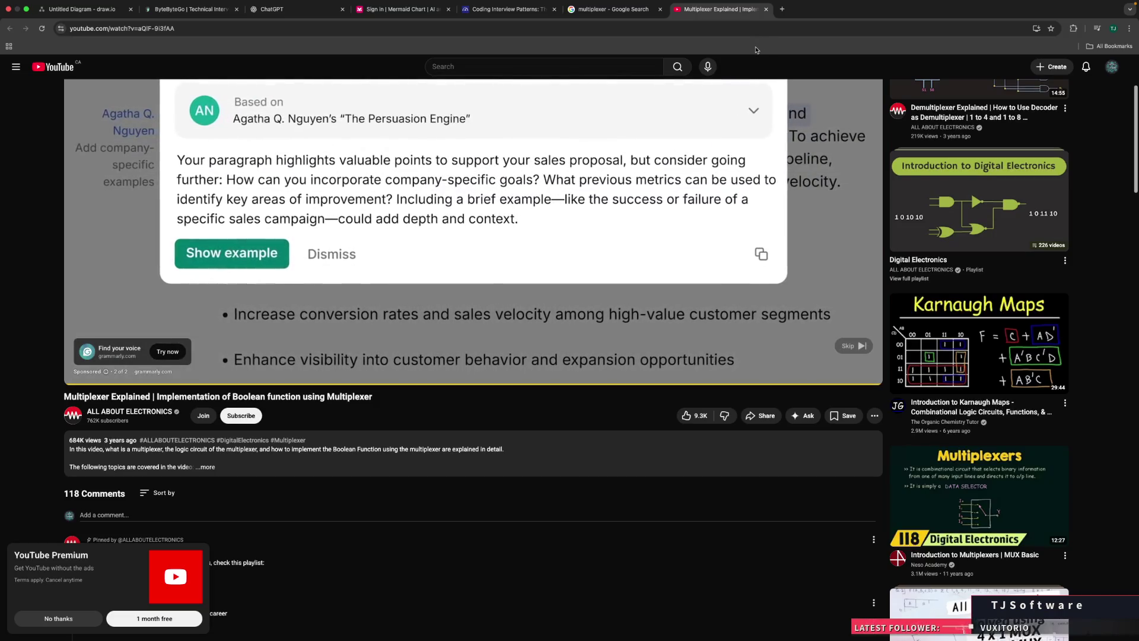
click(766, 9)
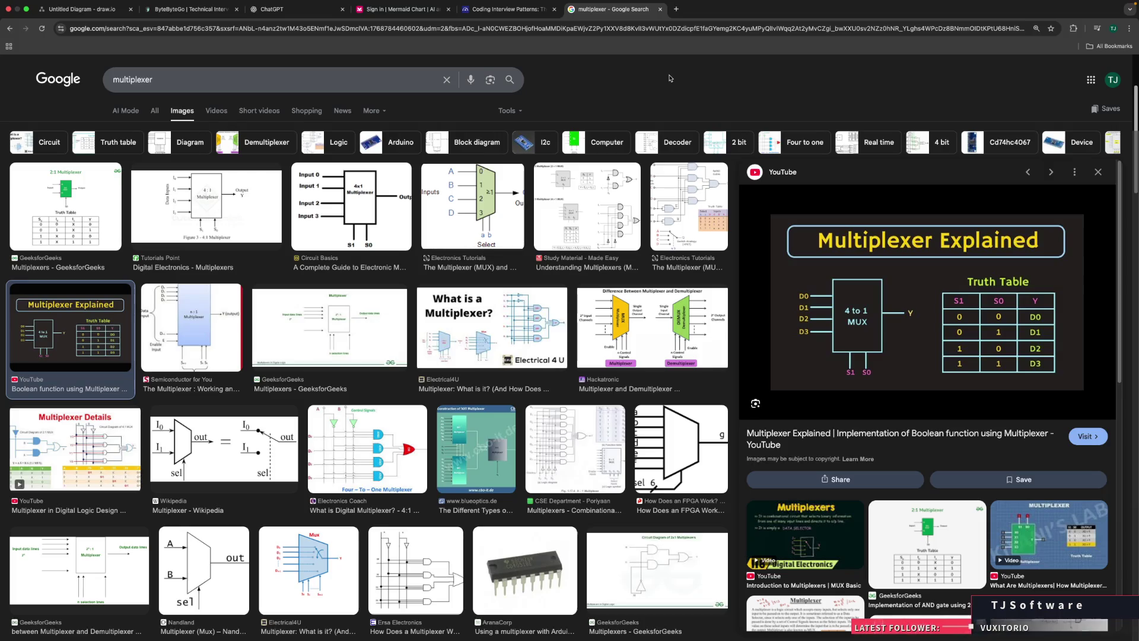
Step: Close the multiplexer image results and switch to the ByteByteGo Design A Key-value Store chapter
click(660, 9)
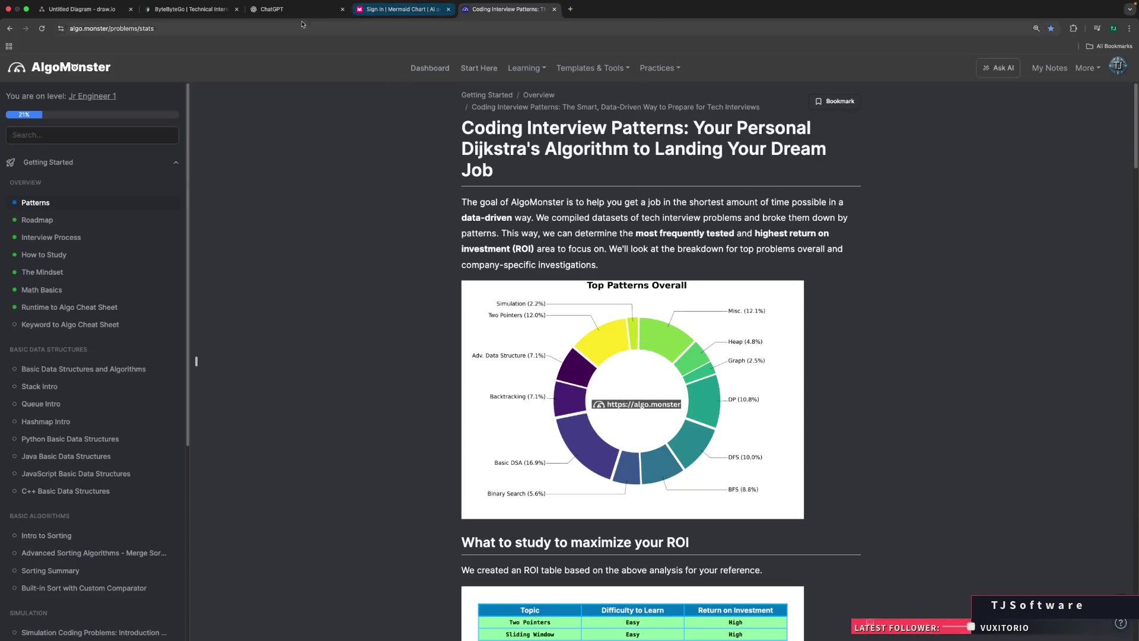
click(175, 11)
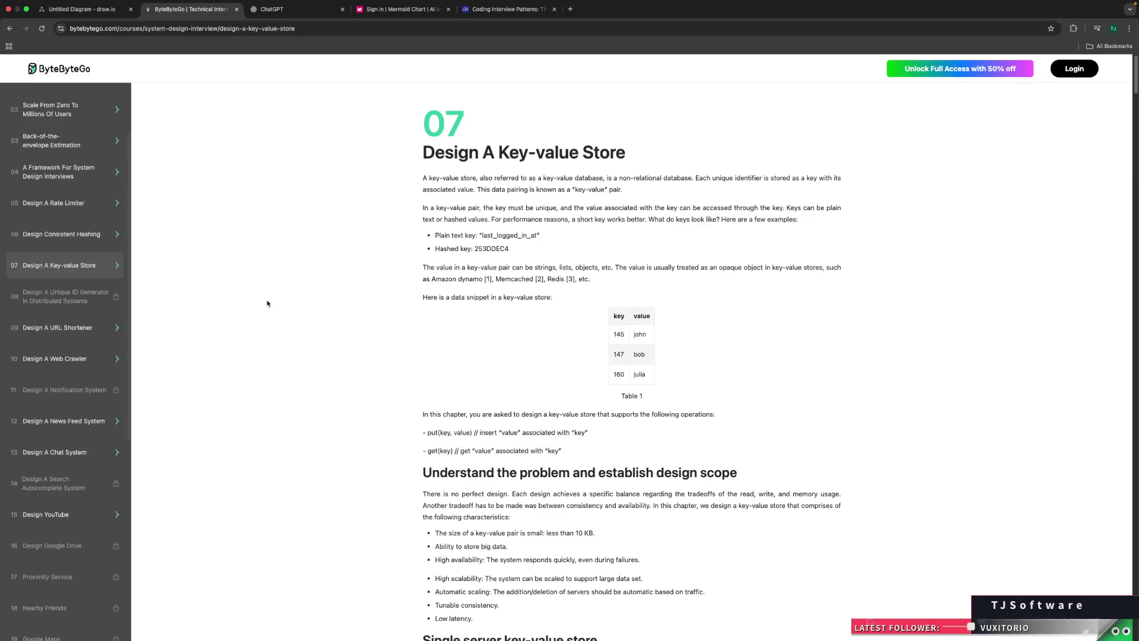
key(ctrl+t)
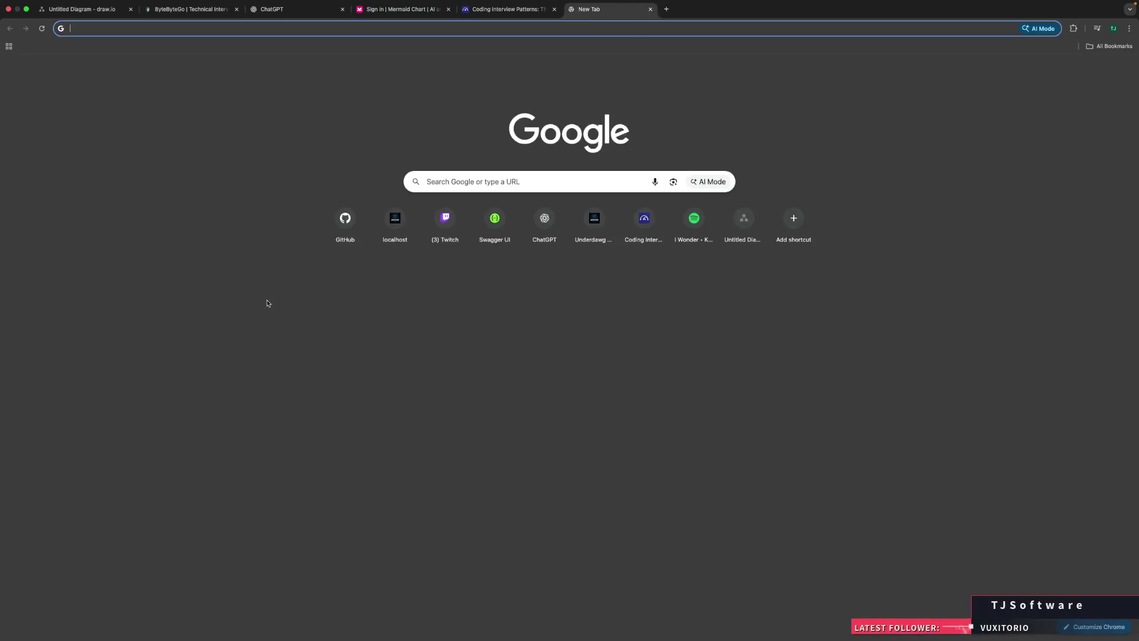
Step: Search Google for 'redis multiplexer' and open the Redis 'Multiplexing Explained' article
text(redis multipl)
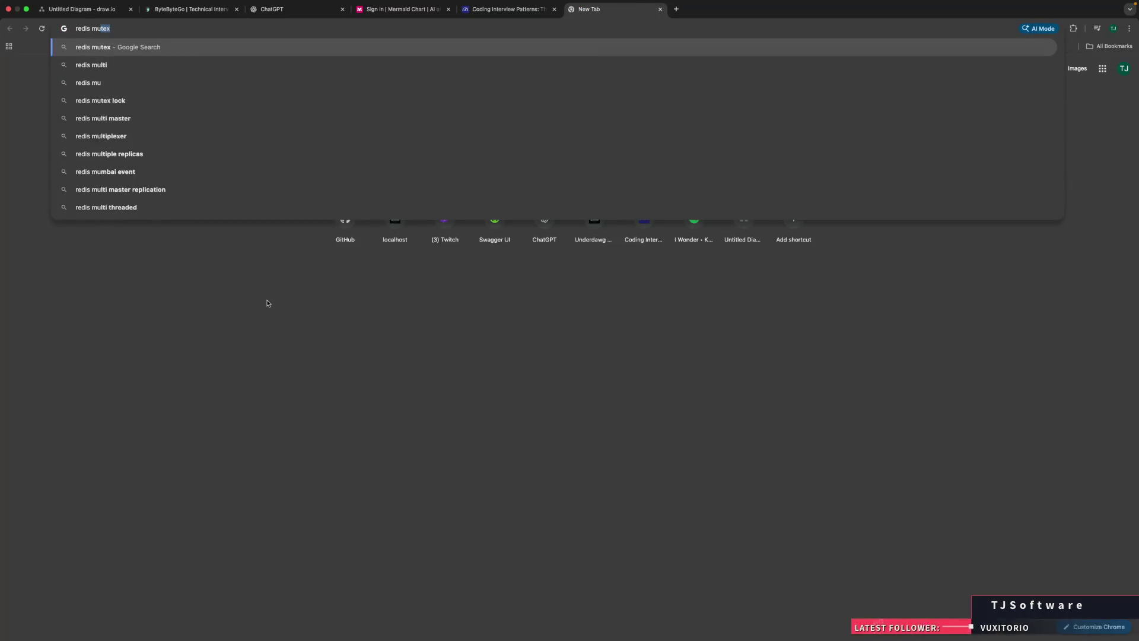
text(exer)
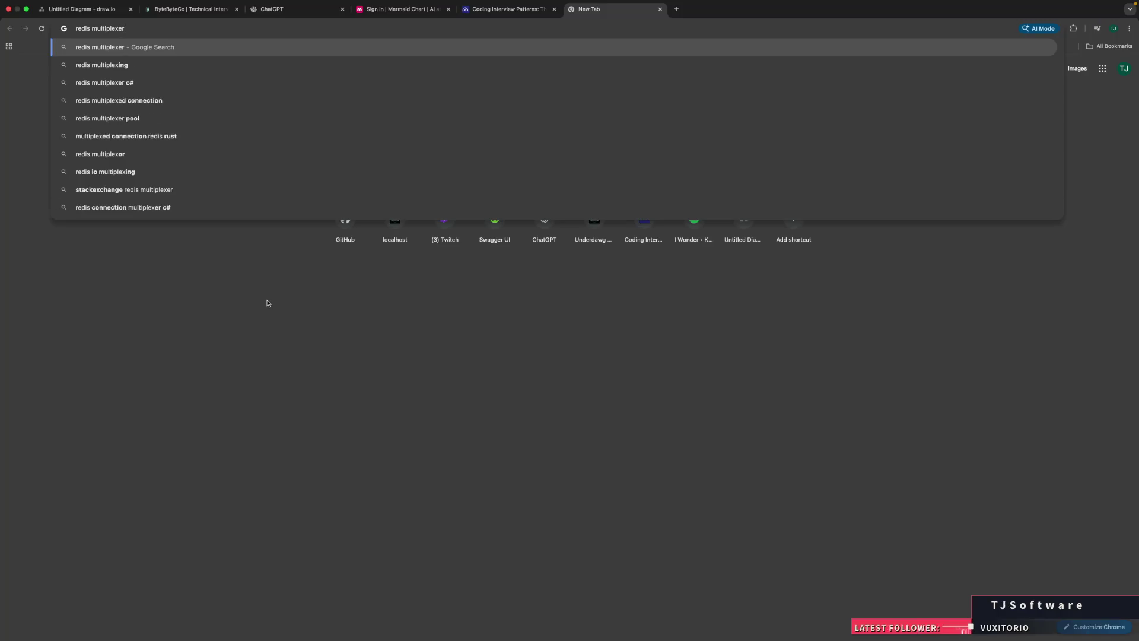
key(Return)
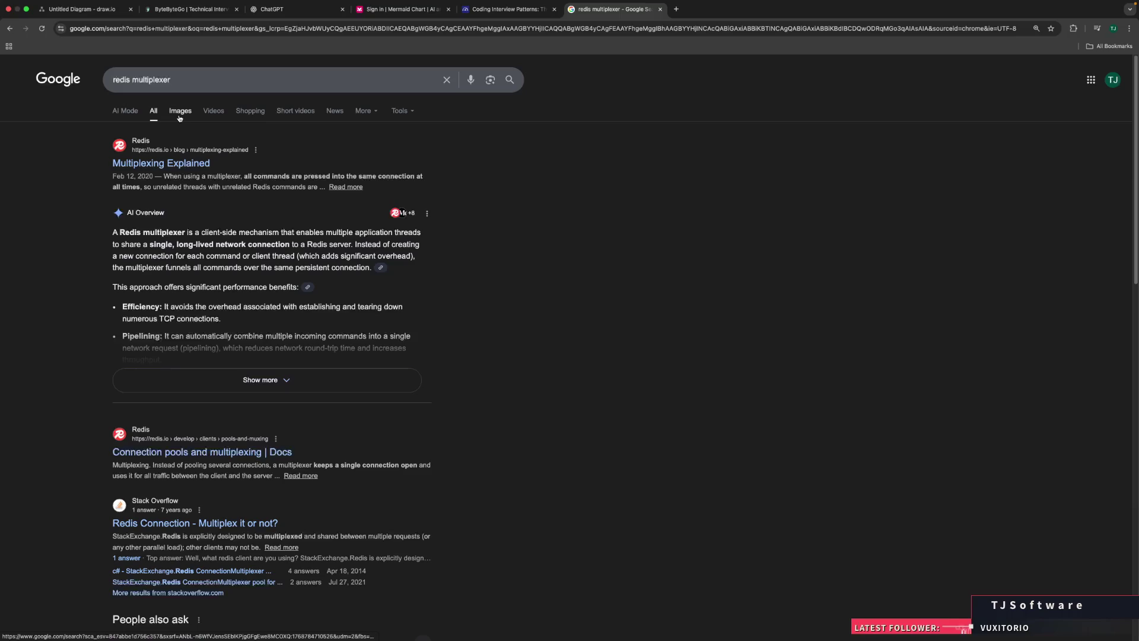
click(174, 173)
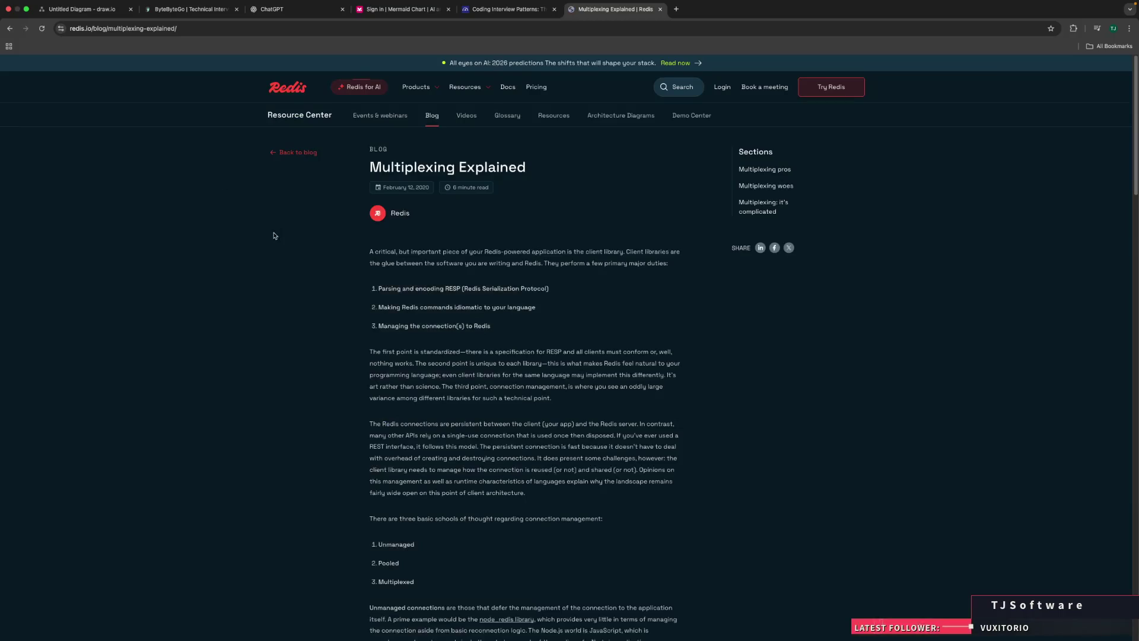
Step: Read the Redis 'Multiplexing Explained' article, highlighting passages in the opening and standardized-point paragraphs
drag(431, 252, 544, 256)
click(544, 259)
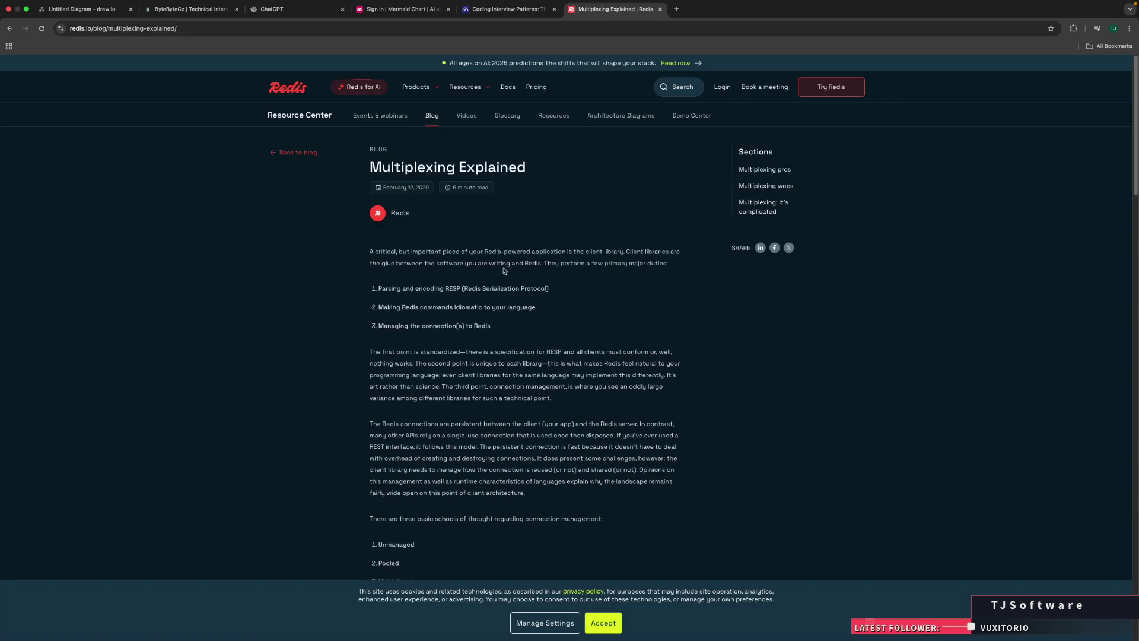
drag(423, 263, 527, 264)
click(527, 265)
scroll(496, 295, down, 2)
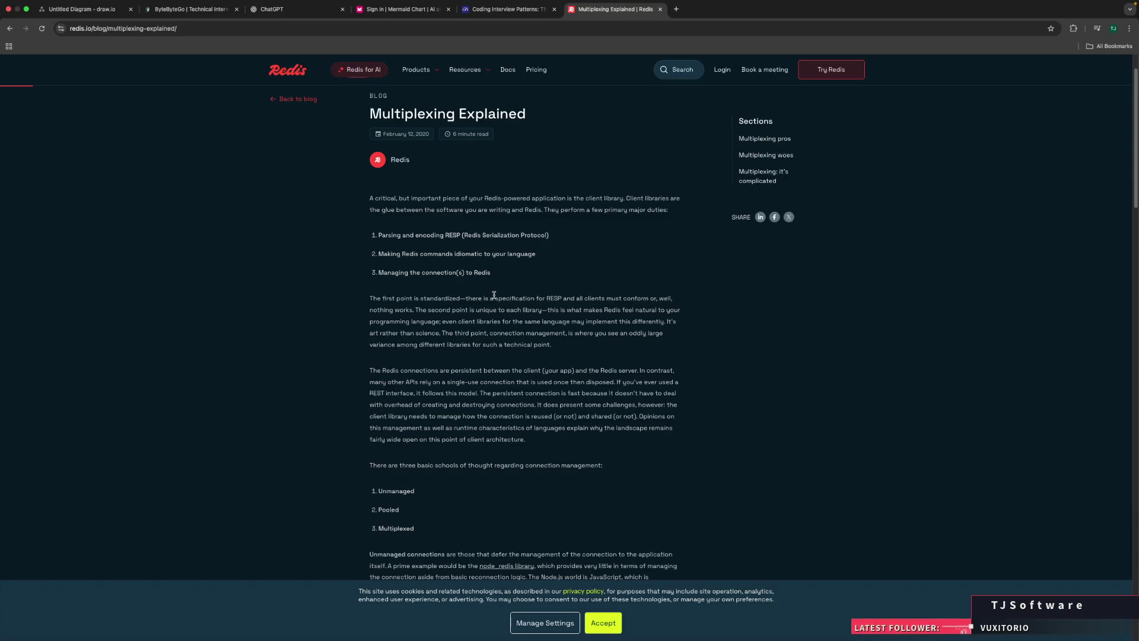
scroll(494, 295, down, 5)
scroll(494, 295, up, 4)
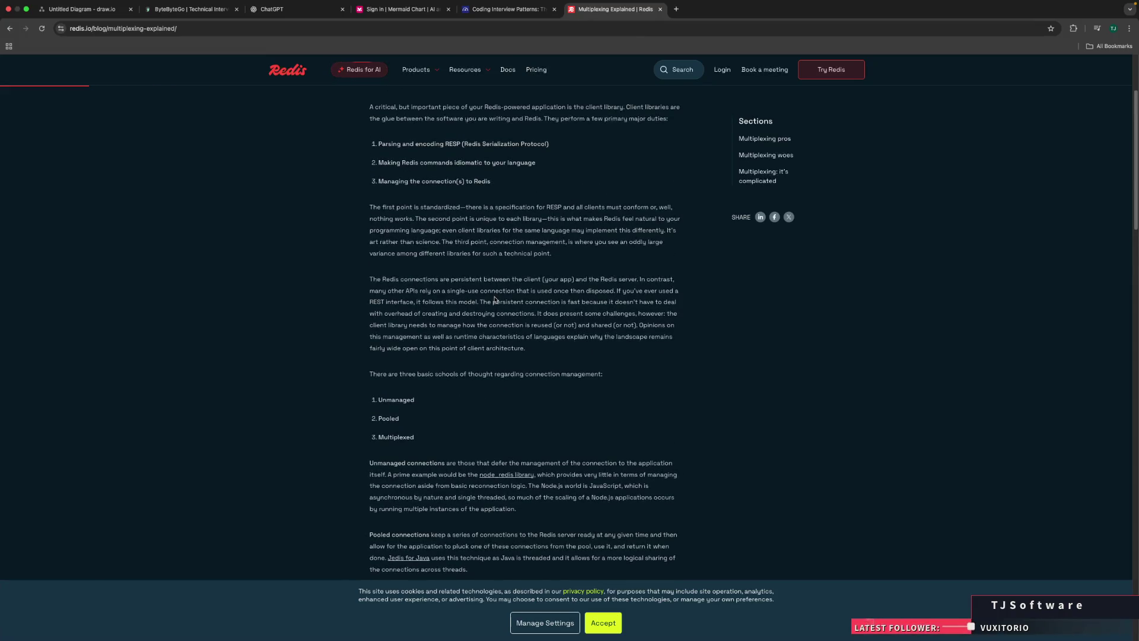
drag(406, 207, 485, 209)
click(484, 209)
scroll(491, 300, up, 2)
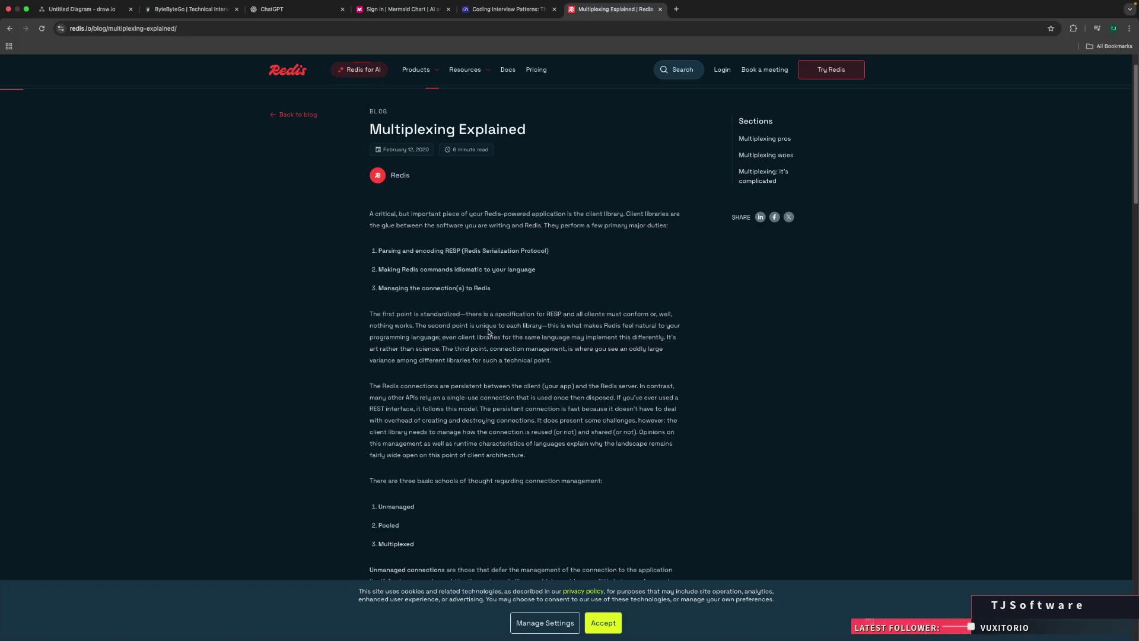
key(super+t)
Step: Search Google for 'cname' and enlarge the DNS records example image
text(cname)
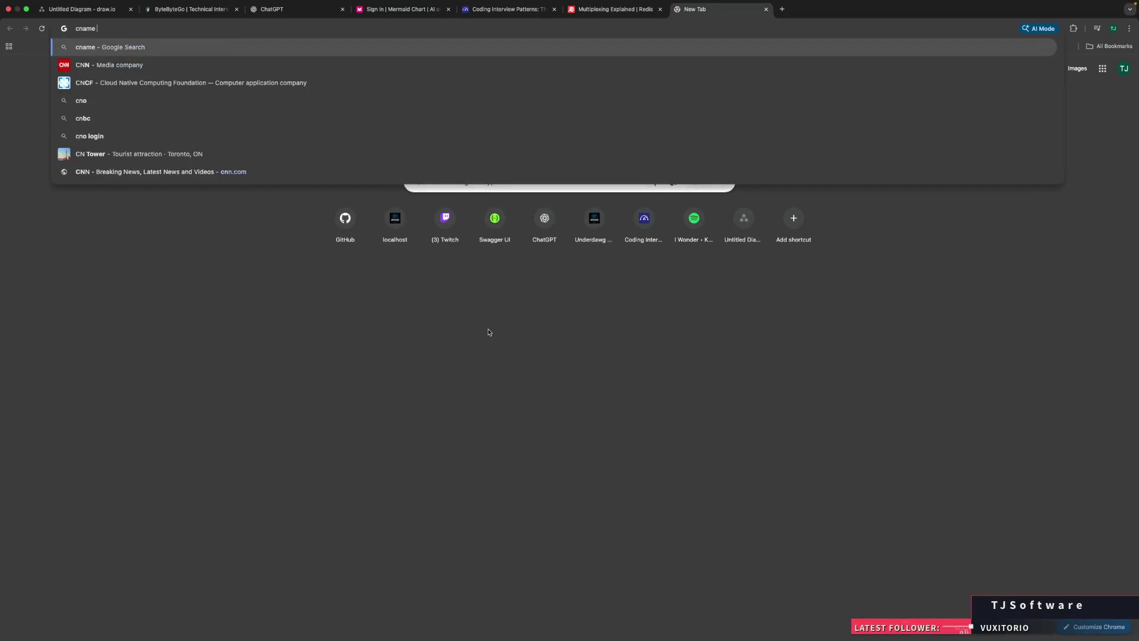
key(Return)
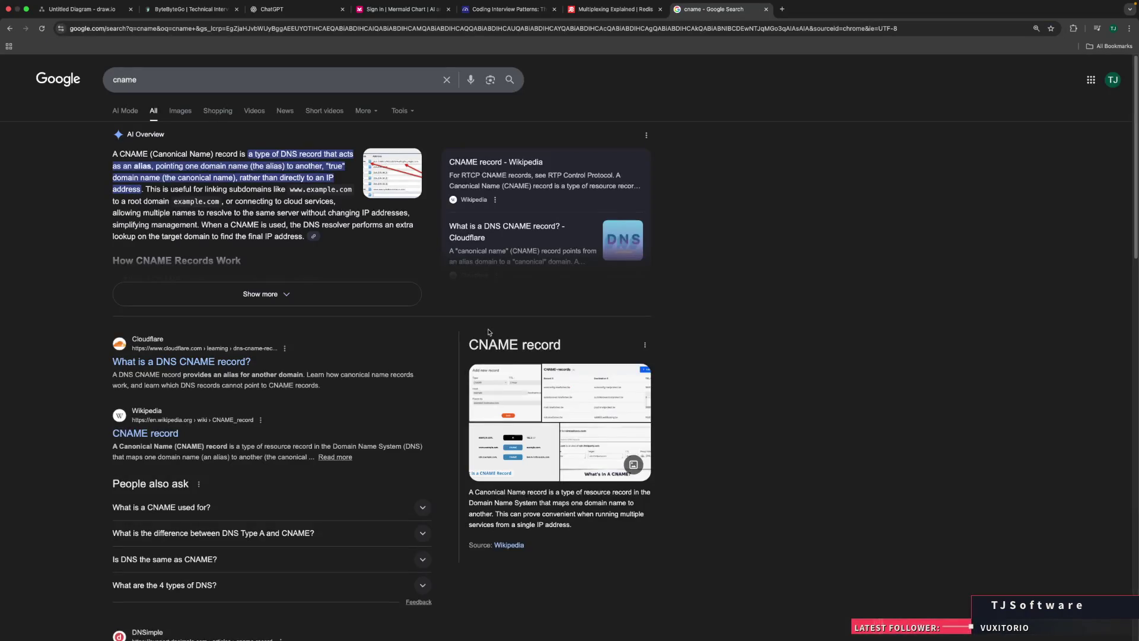
click(375, 187)
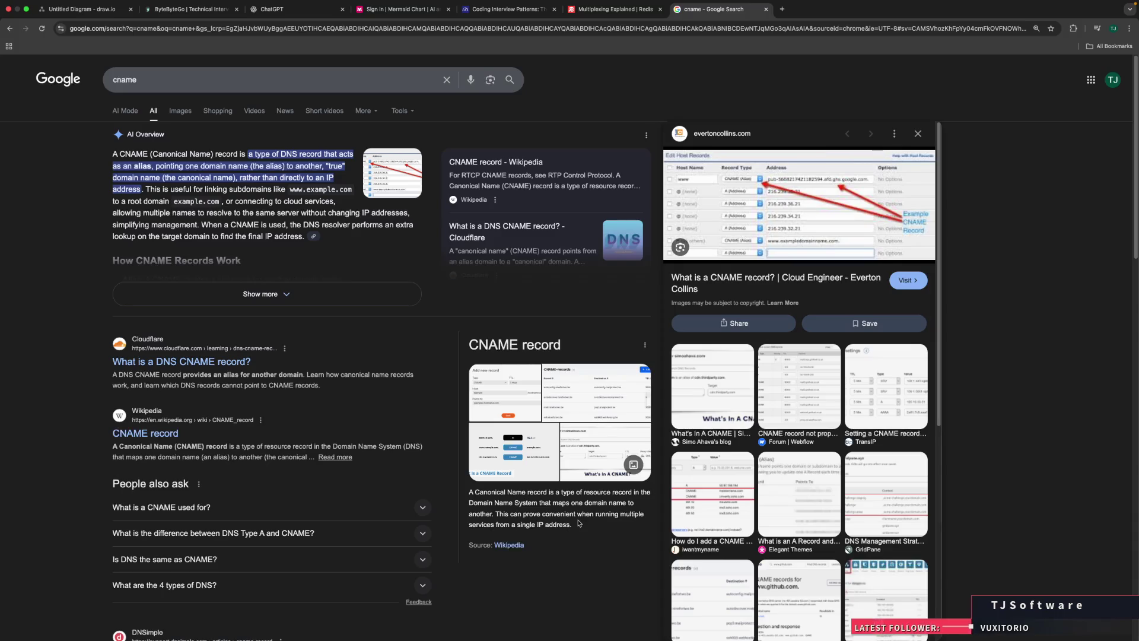
Step: Scroll through the cname results, dismiss a context menu, and return to the ChatGPT tab
scroll(579, 523, down, 3)
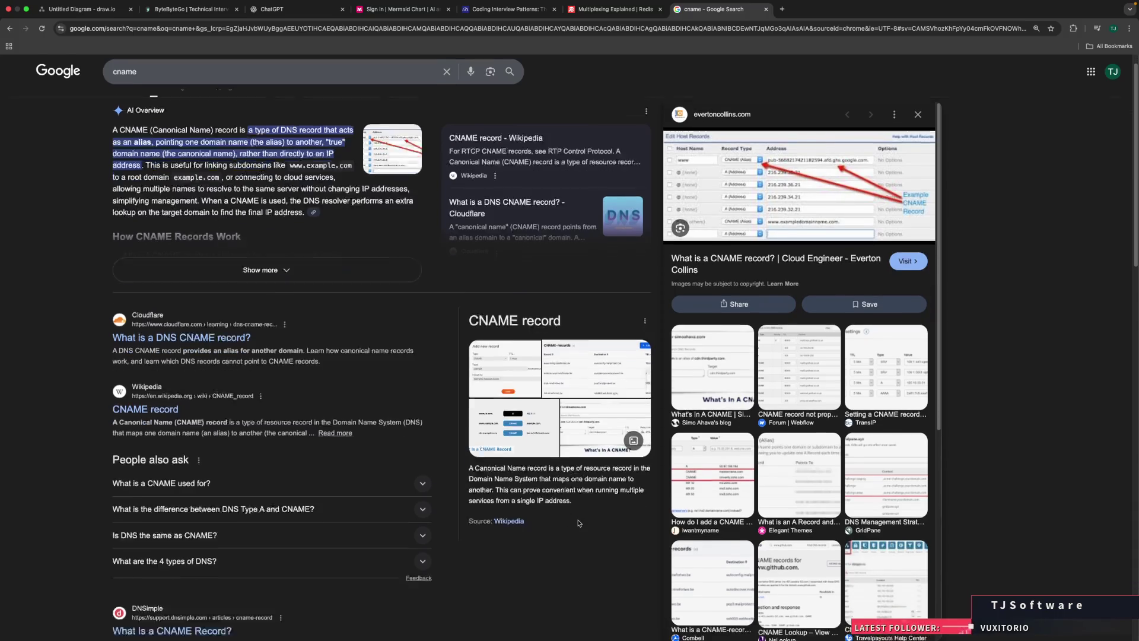
scroll(579, 523, down, 3)
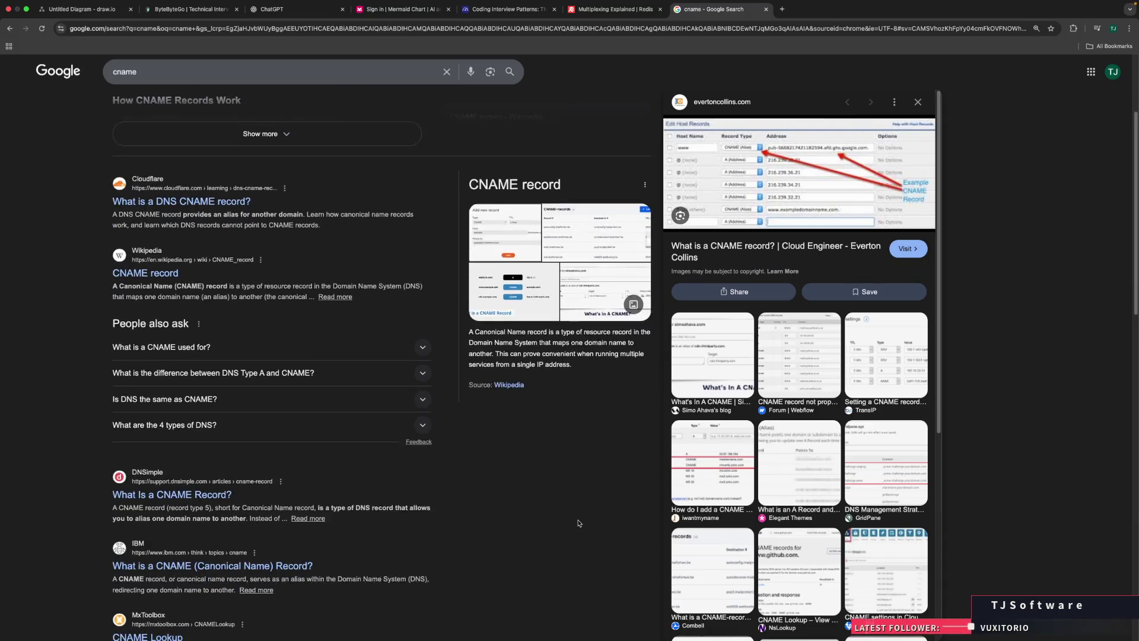
scroll(579, 524, up, 5)
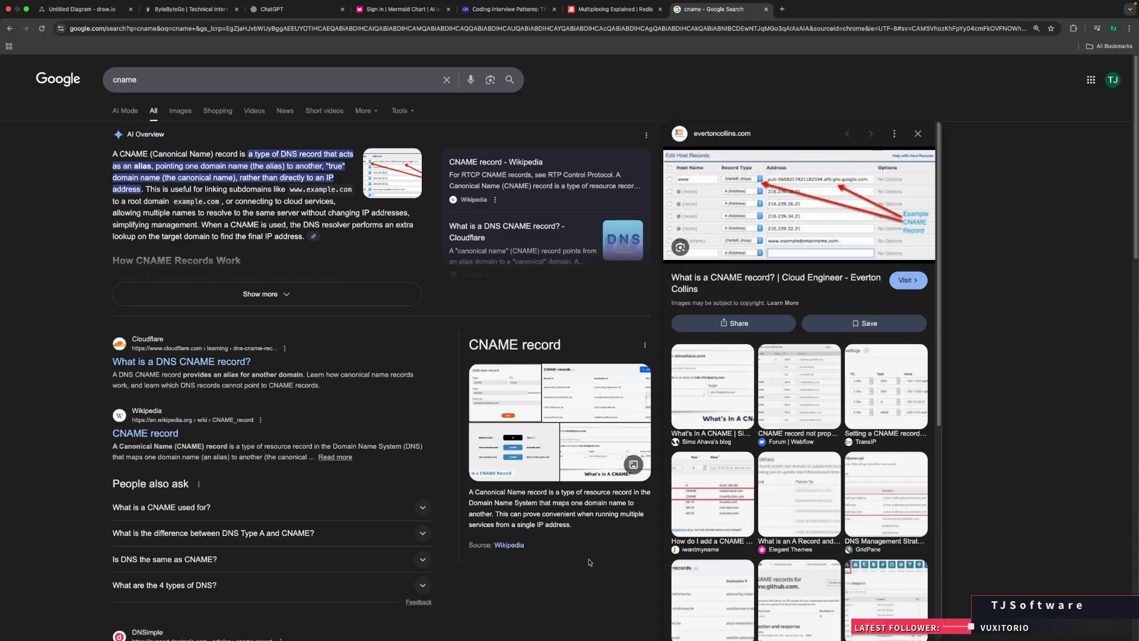
right_click(589, 563)
click(564, 573)
click(282, 10)
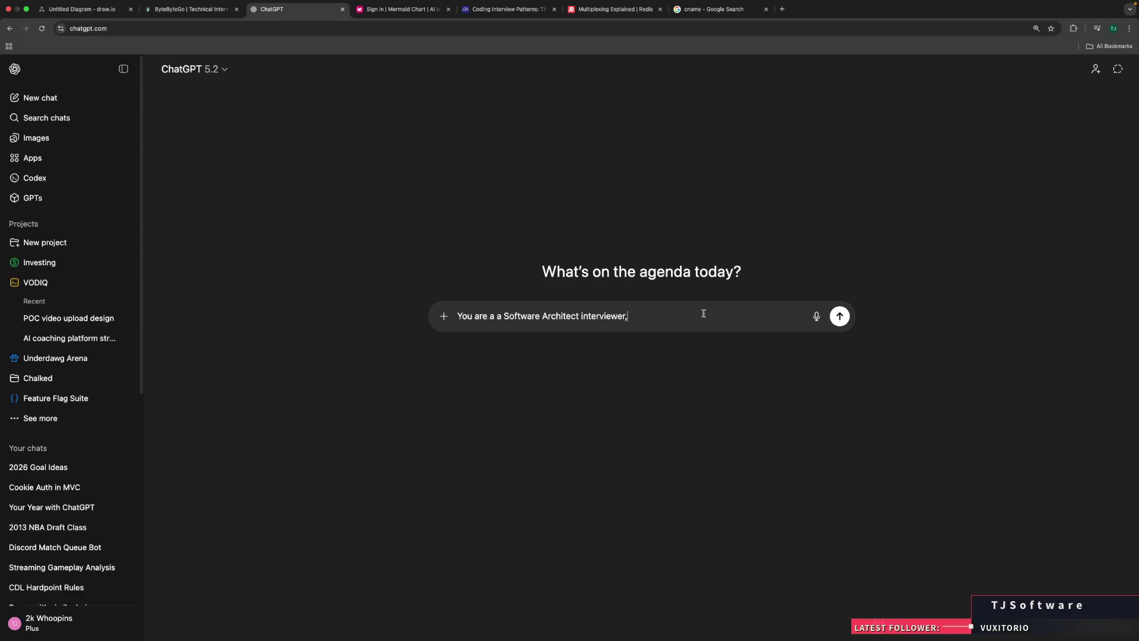
Step: Send ChatGPT a prompt to act as a Software Architect interviewer testing key-value store design
text( testing)
text( me on )
text(designing a )
text(key-value store)
text(. I wi)
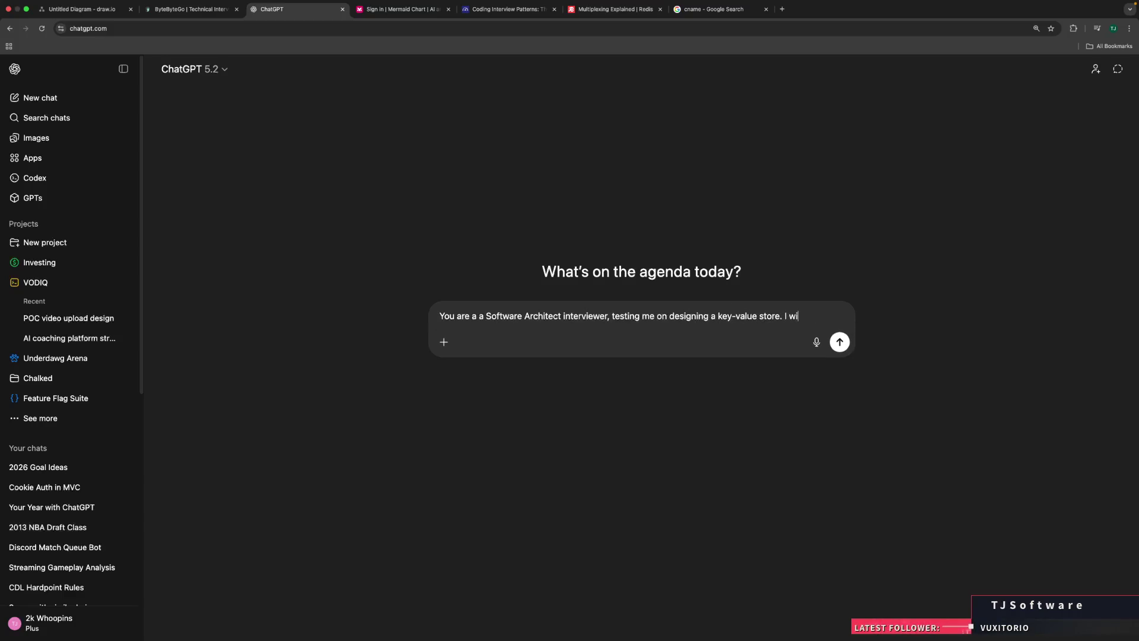
text(ll ask clarifyin)
text(g questions)
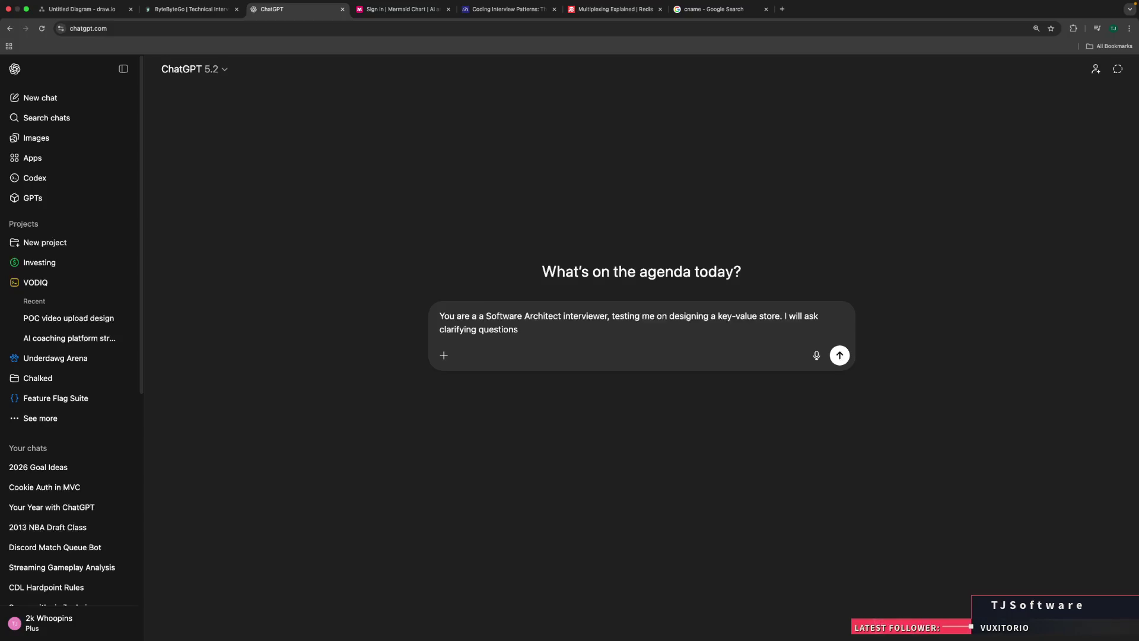
text(. First pre)
text(sent the problem, )
text(and f)
text(or each )
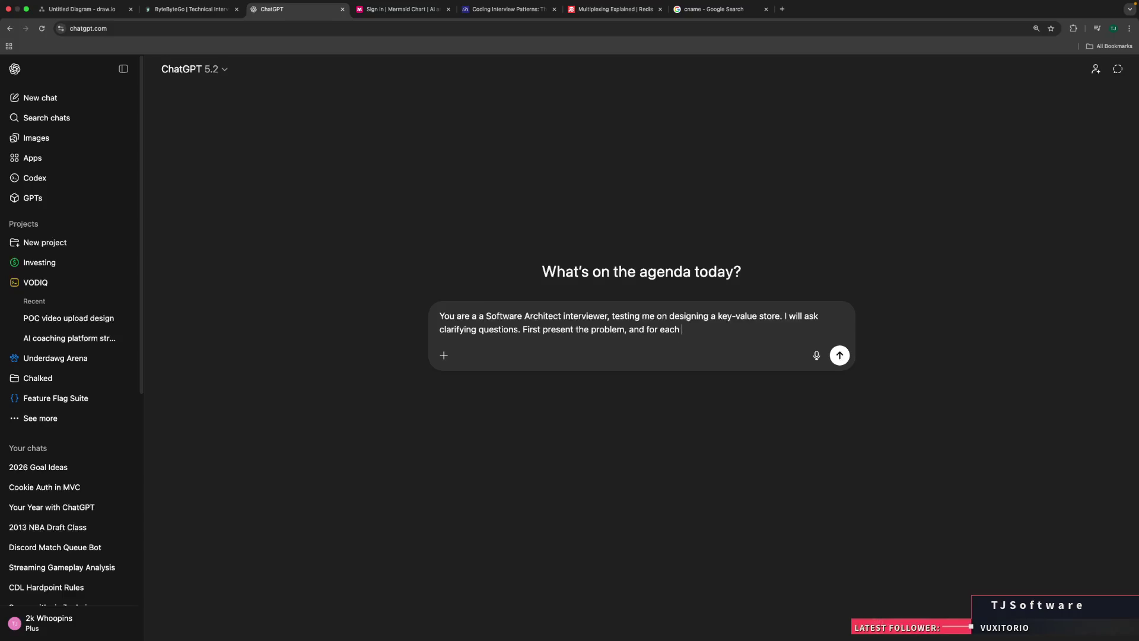
text(question provide a)
text(n answer)
text( accordin)
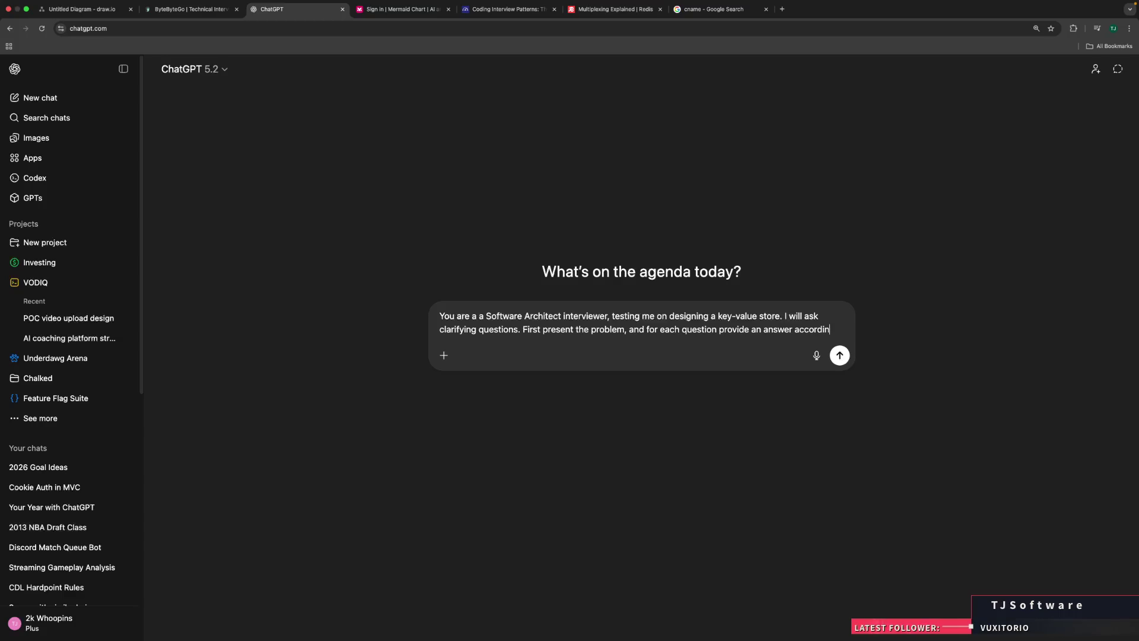
text(g to your system )
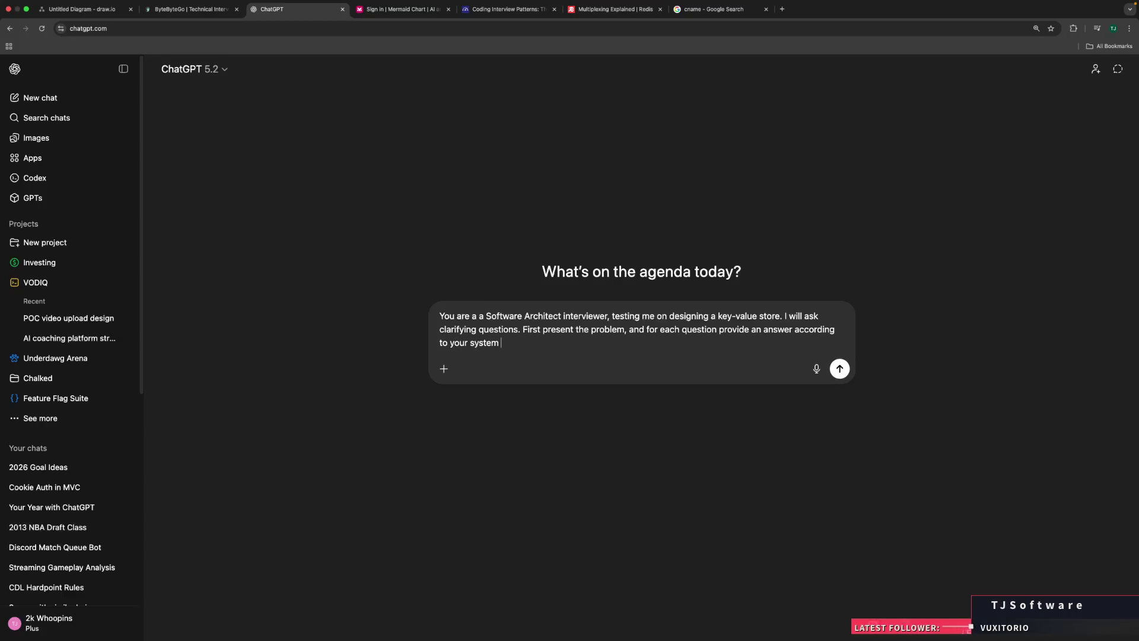
text(role .)
key(Return)
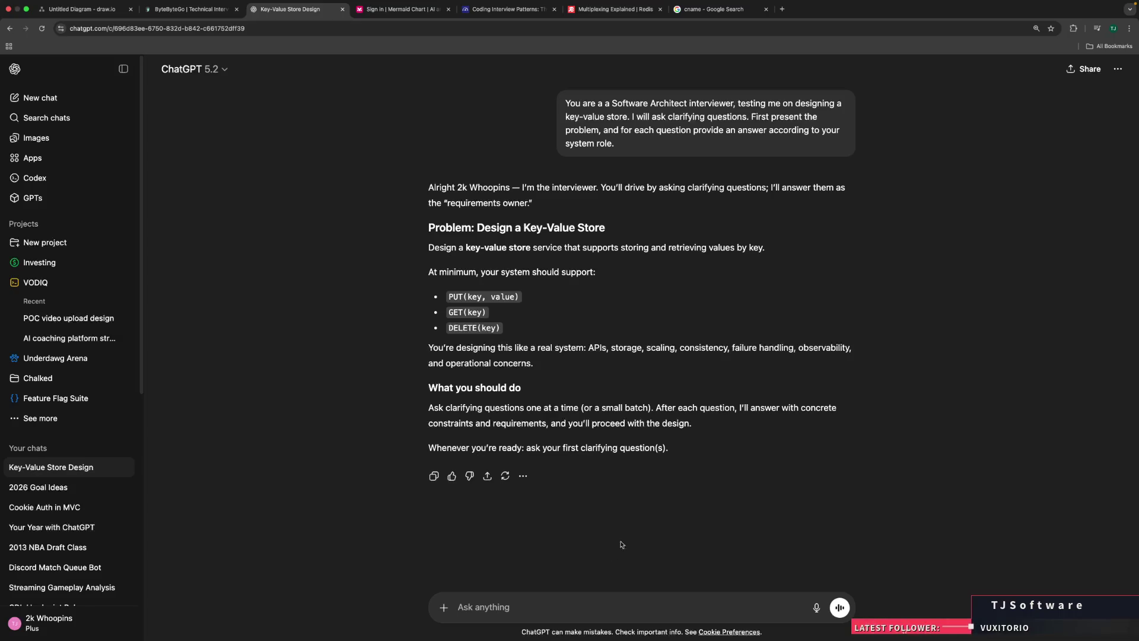
Step: Read the interviewer's key-value store problem statement, selecting the words 'APIs' and 'storage'
double_click(603, 347)
click(644, 359)
double_click(621, 348)
click(620, 350)
double_click(620, 348)
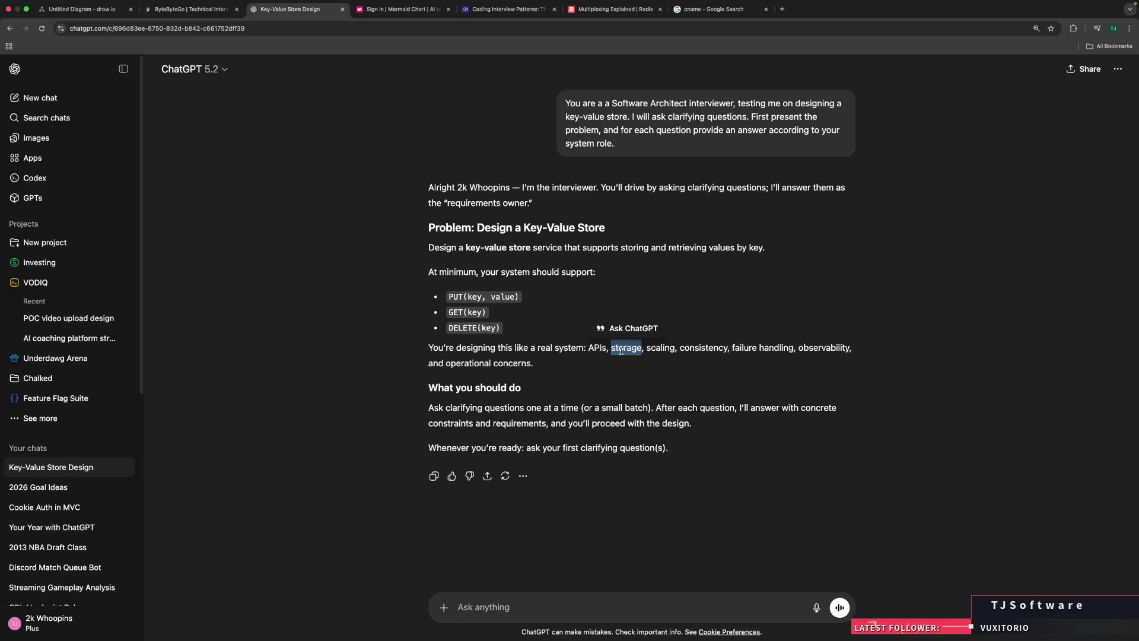
Step: Ask the interviewer what the rate of requests is for each endpoint
click(567, 605)
text(How many)
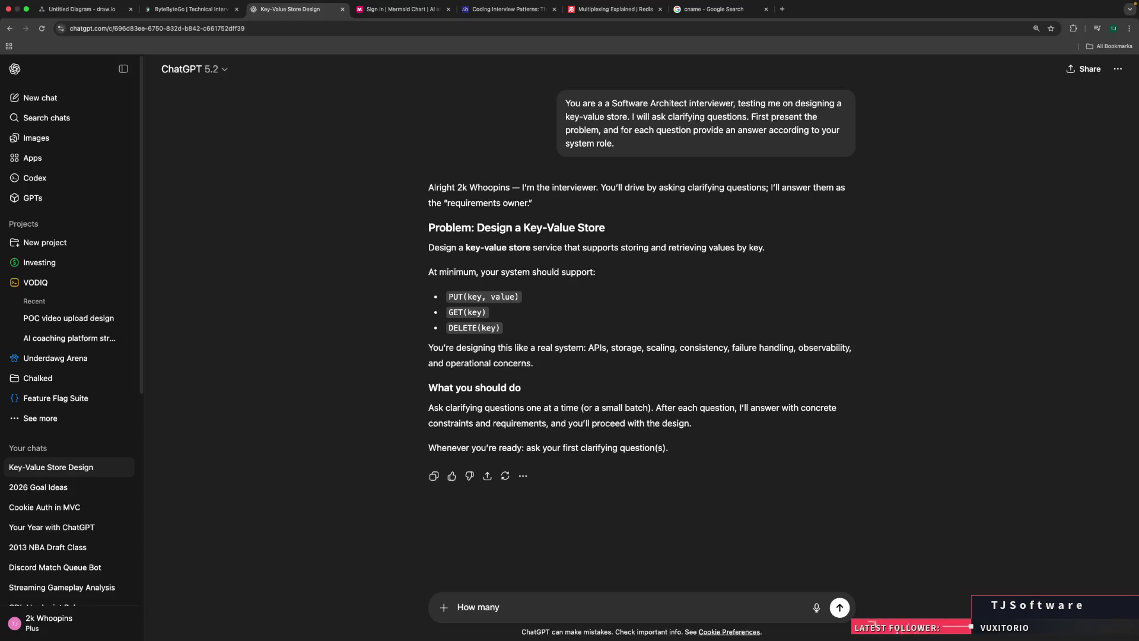
key(BackSpace)
key(BackSpace)
key(BackSpace)
key(BackSpace)
key(BackSpace)
text(What would e)
key(BackSpace)
text(be the rateo)
key(BackSpace)
text(of requests? for each endpoint)
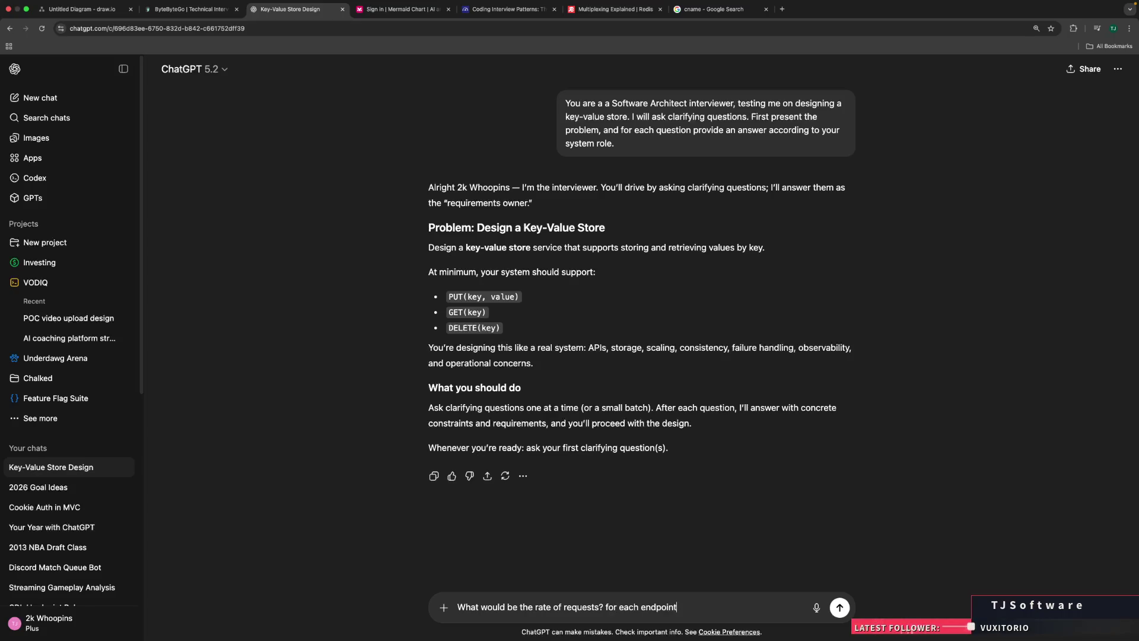
text(?)
key(Return)
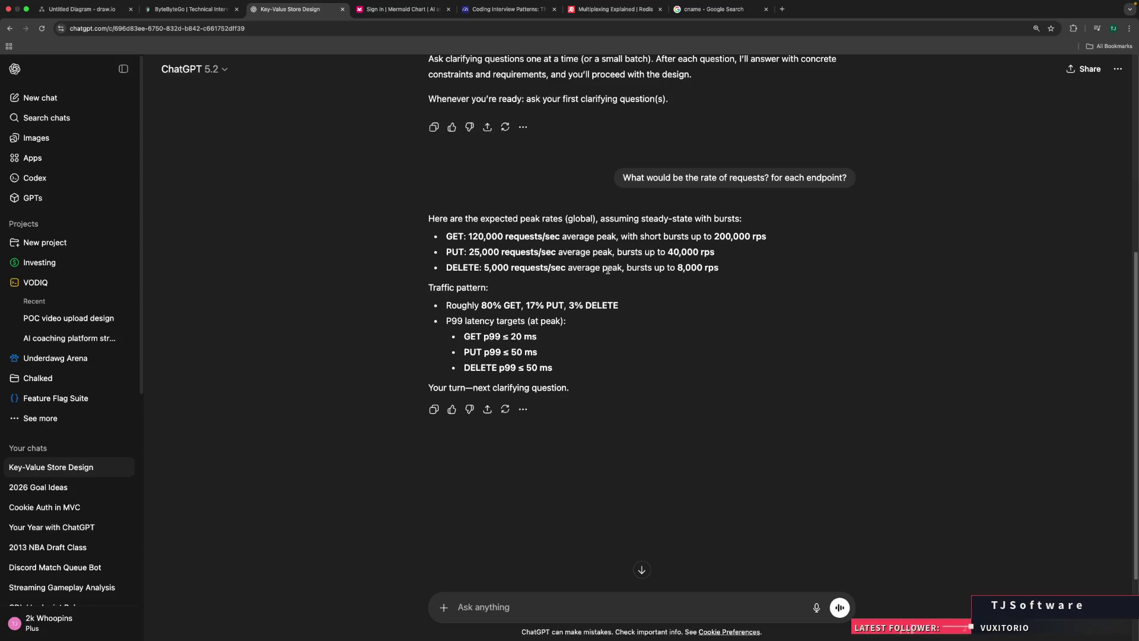
Step: Highlight the 80% GET share, 120,000 GET rate and P99 latency targets in the reply
drag(492, 305, 619, 306)
click(647, 311)
mouse_move(446, 322)
mouse_down()
mouse_move(525, 323)
mouse_move(463, 324)
mouse_up()
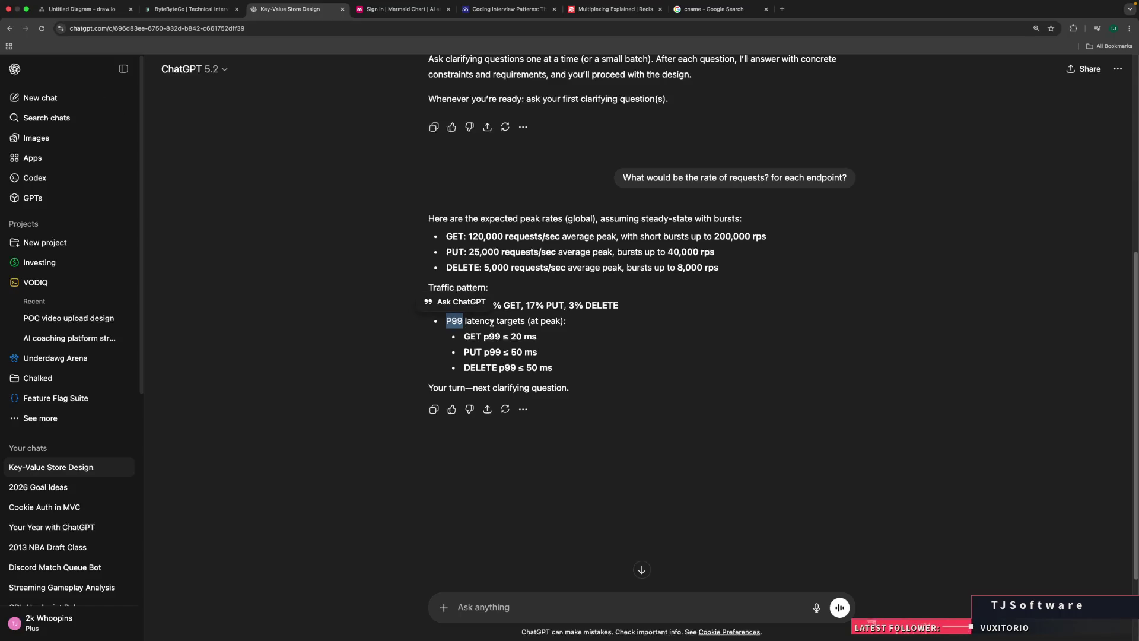
triple_click(443, 325)
click(427, 349)
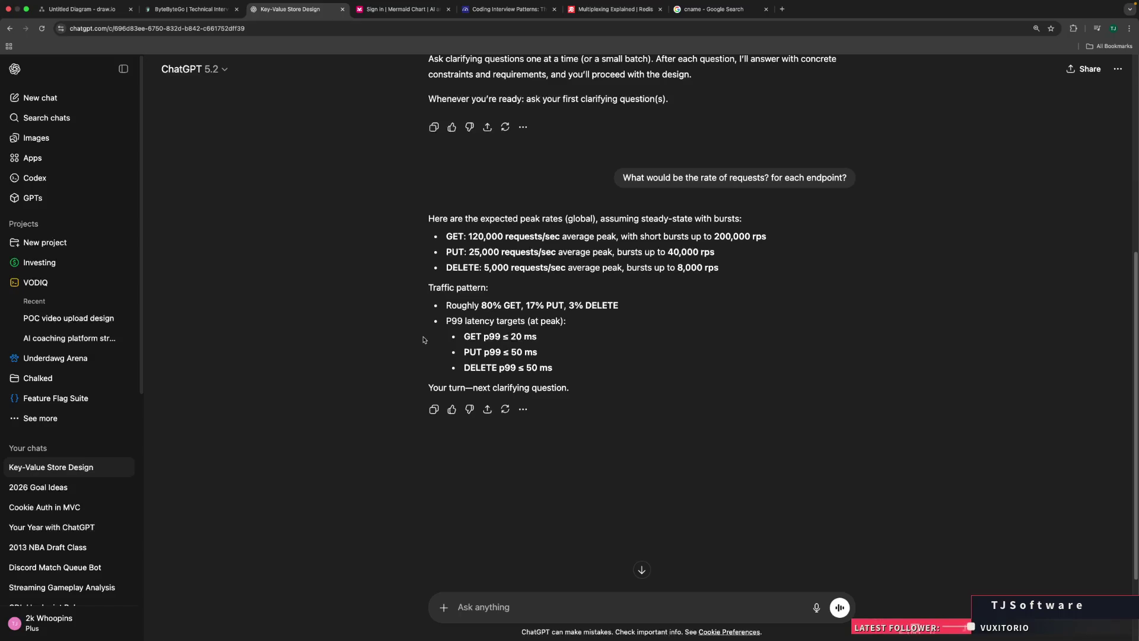
drag(482, 305, 515, 305)
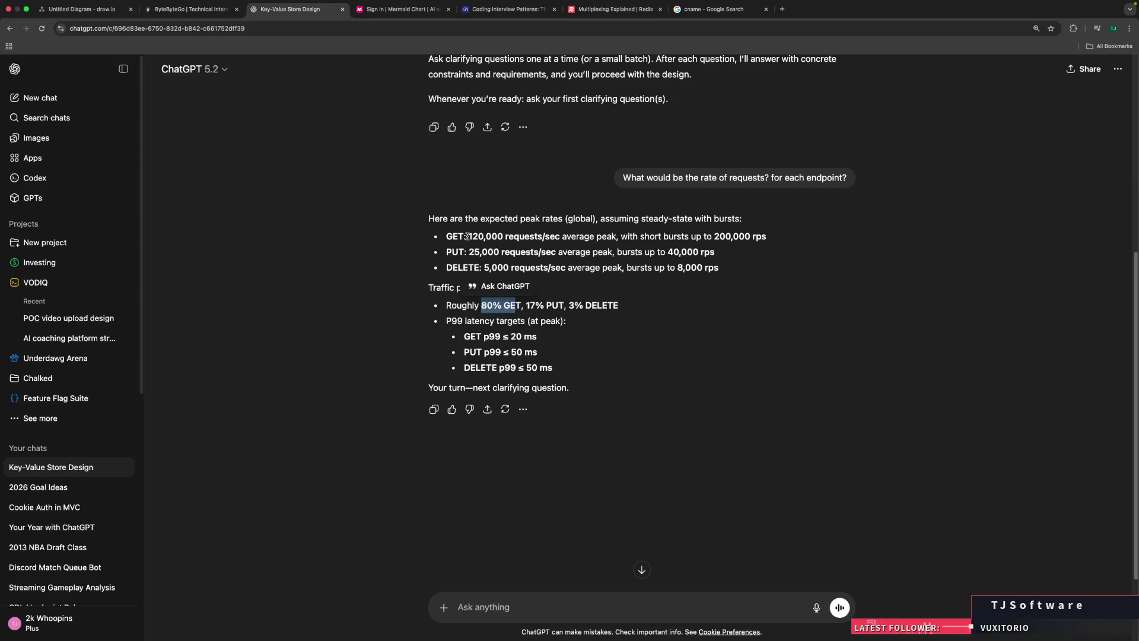
drag(467, 236, 507, 236)
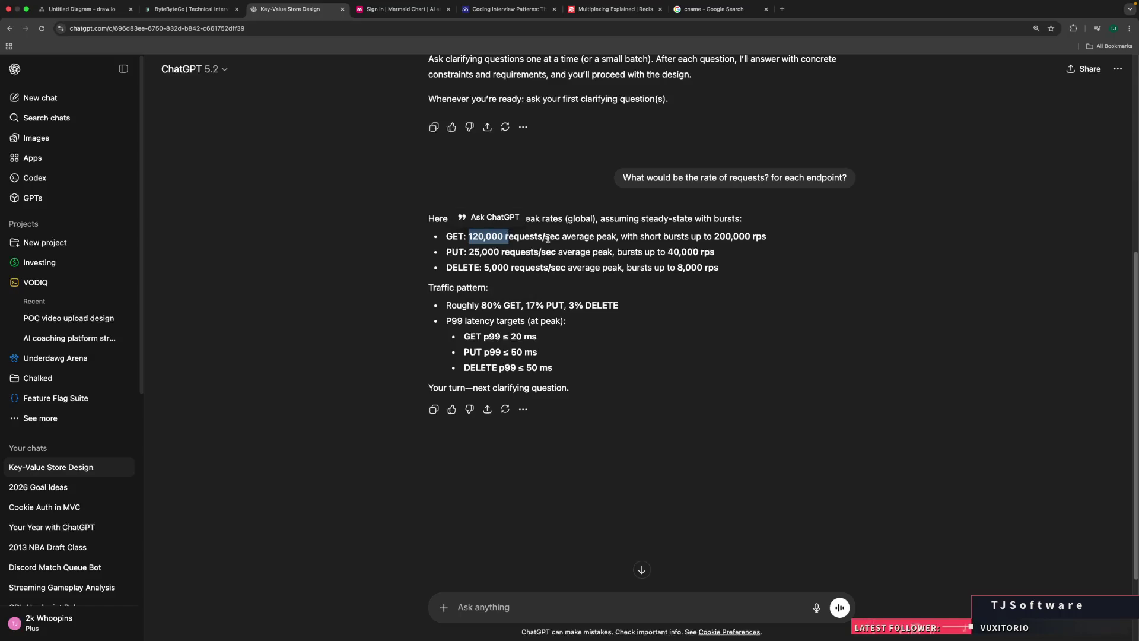
drag(509, 337, 537, 336)
click(542, 339)
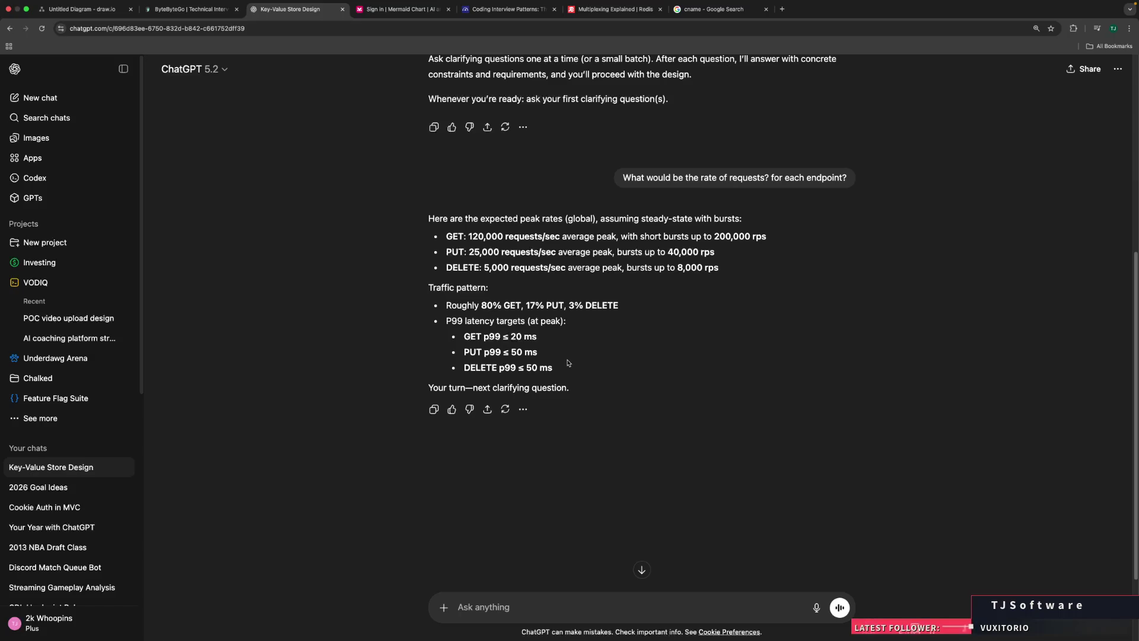
text(What regions are requests a)
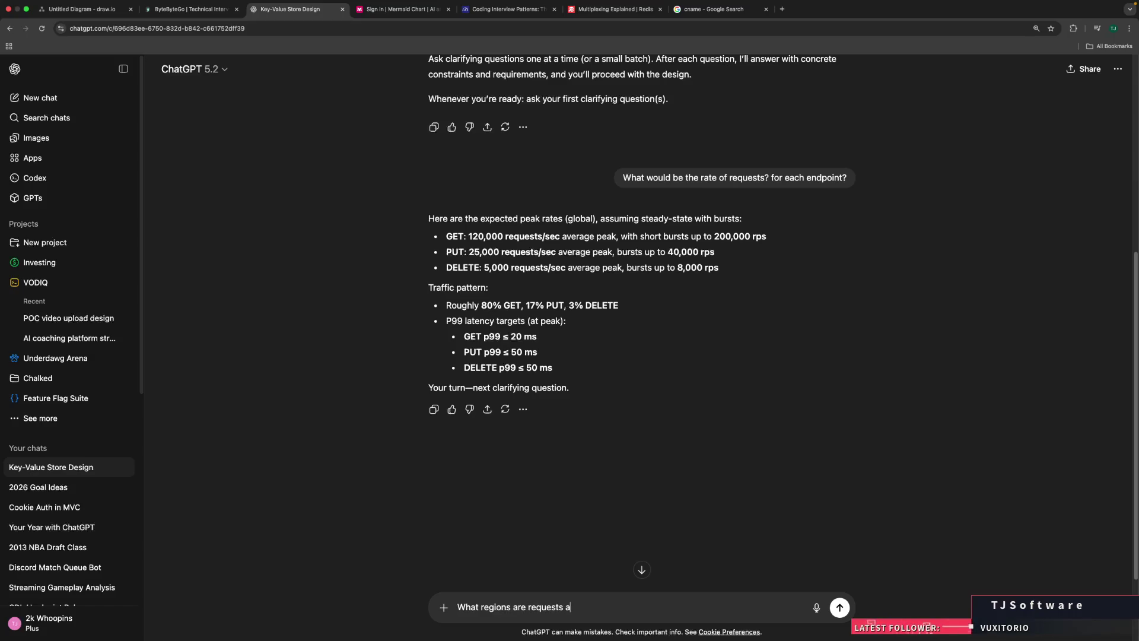
text( originating from)
text(?)
click(839, 607)
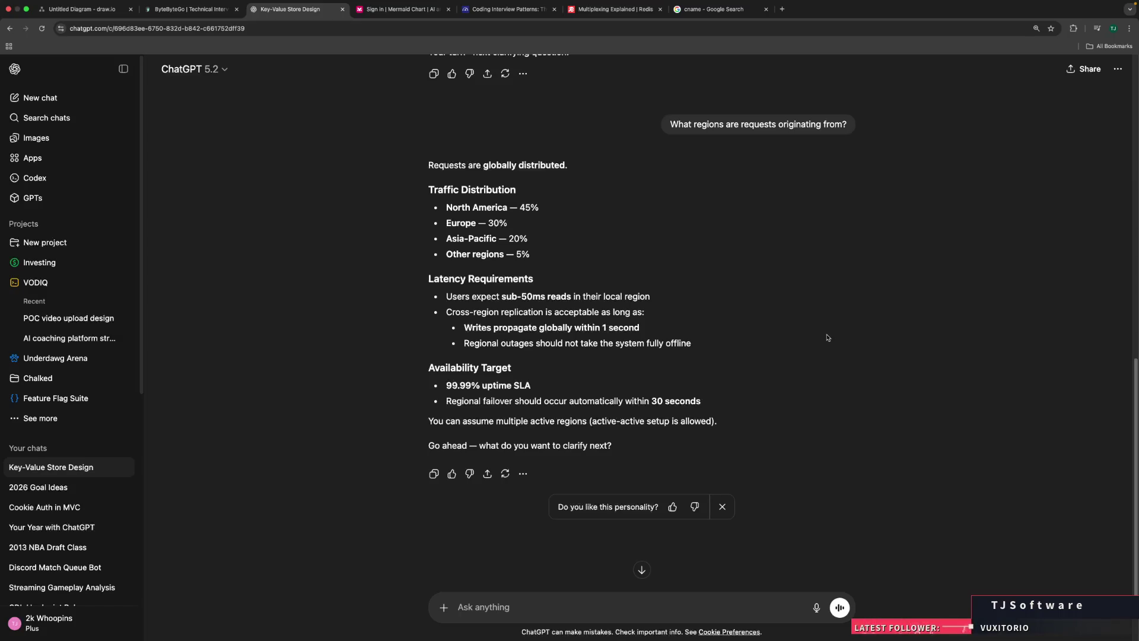
drag(558, 343, 628, 345)
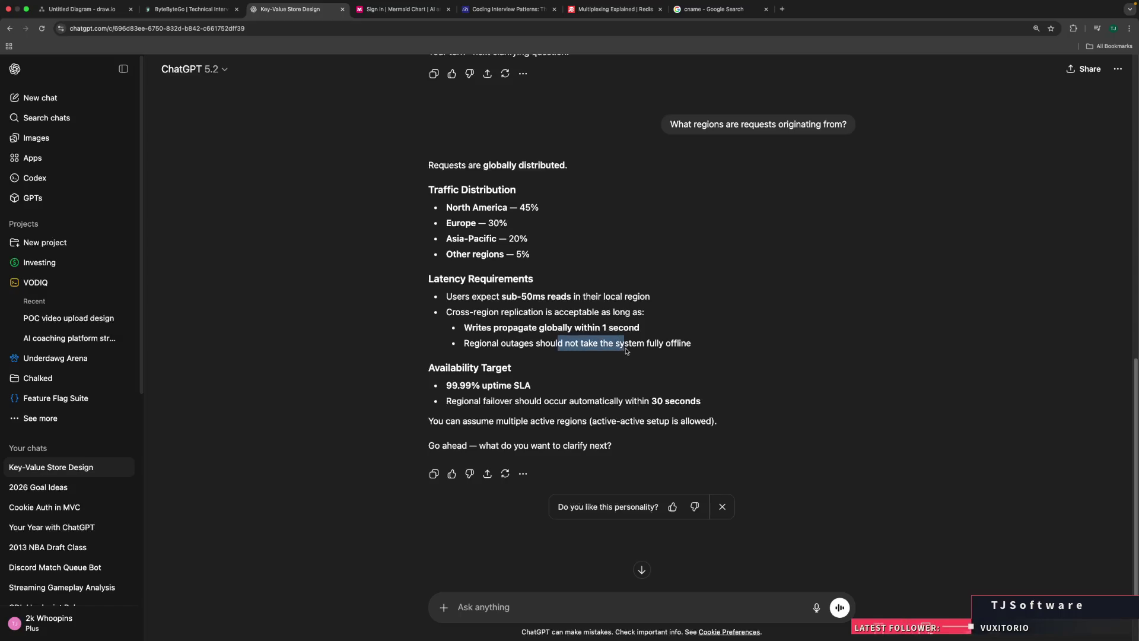
click(728, 344)
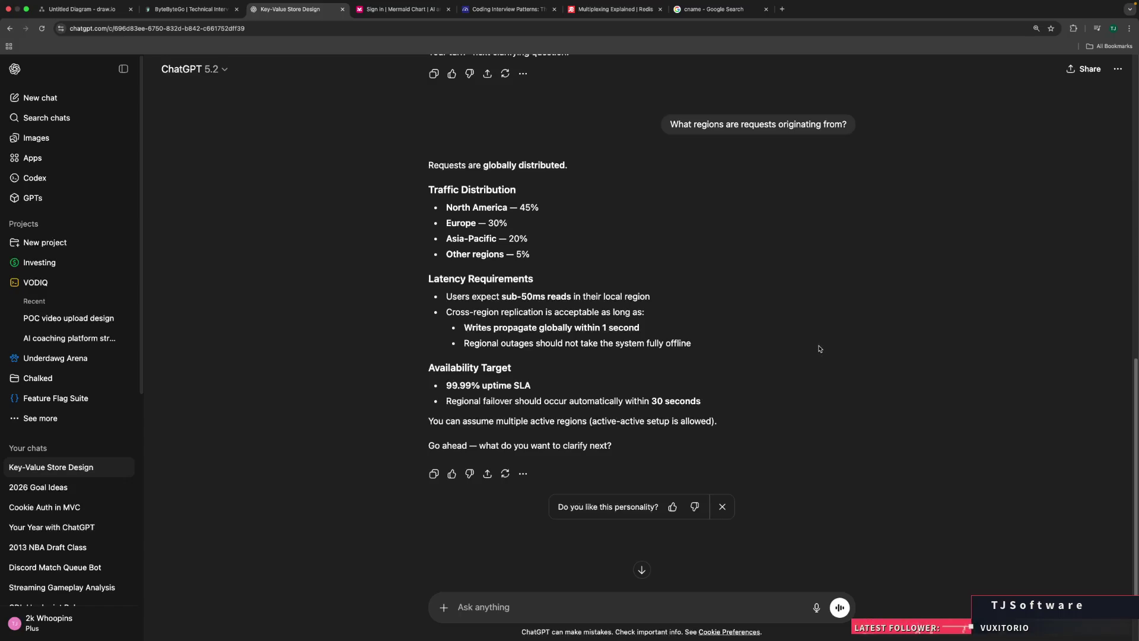
scroll(819, 386, up, 5)
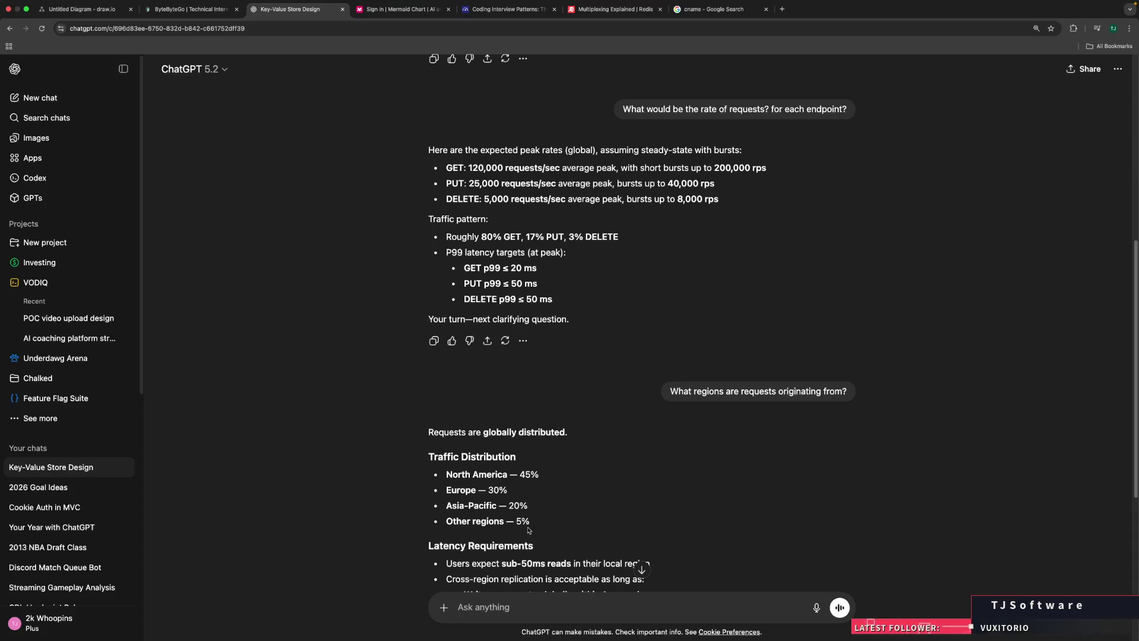
Step: Ask how big GET payloads are and what type of values are stored (KB vs MB vs GB)
text(How )
text(big are the p)
text(ayloads for g)
text(et requests/)
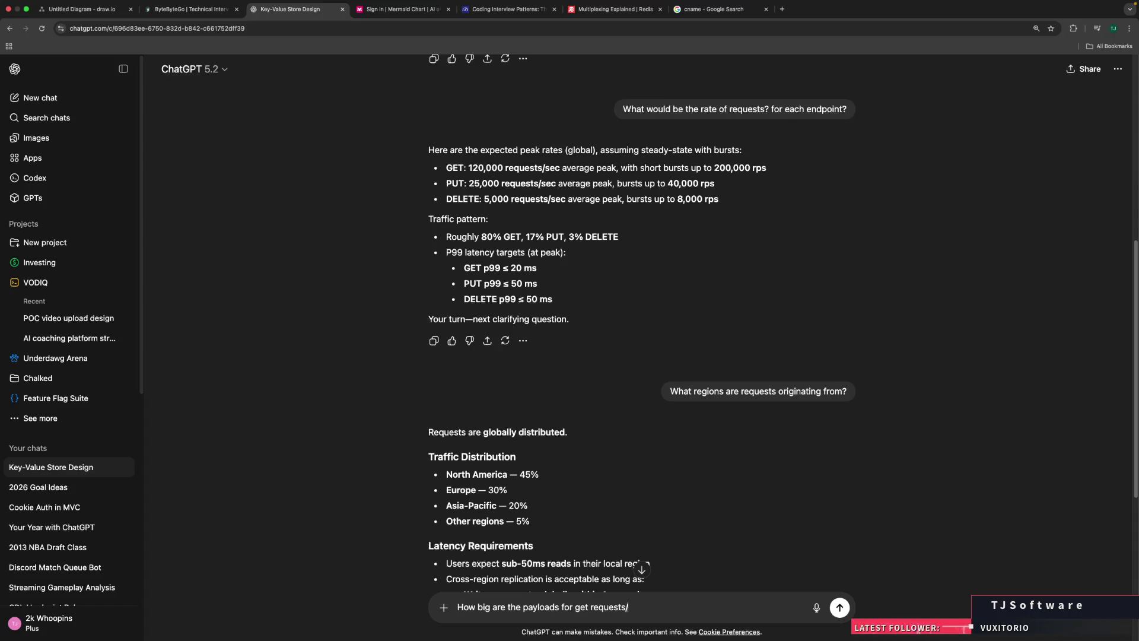
text(?)
text( WHa)
key(BackSpace)
key(BackSpace)
key(BackSpace)
text(hat )
text(max)
key(BackSpace)
key(BackSpace)
key(BackSpace)
text(t type of )
text(value)
key(BackSpace)
key(BackSpace)
key(BackSpace)
text(alues will be)
text( stor)
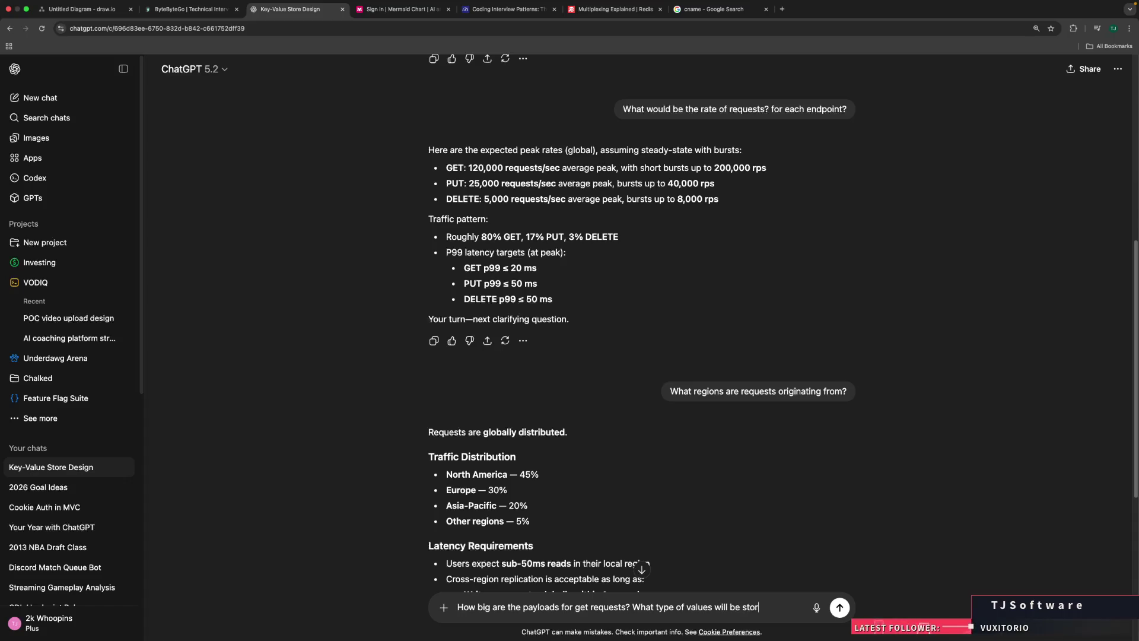
text(ed in the store?)
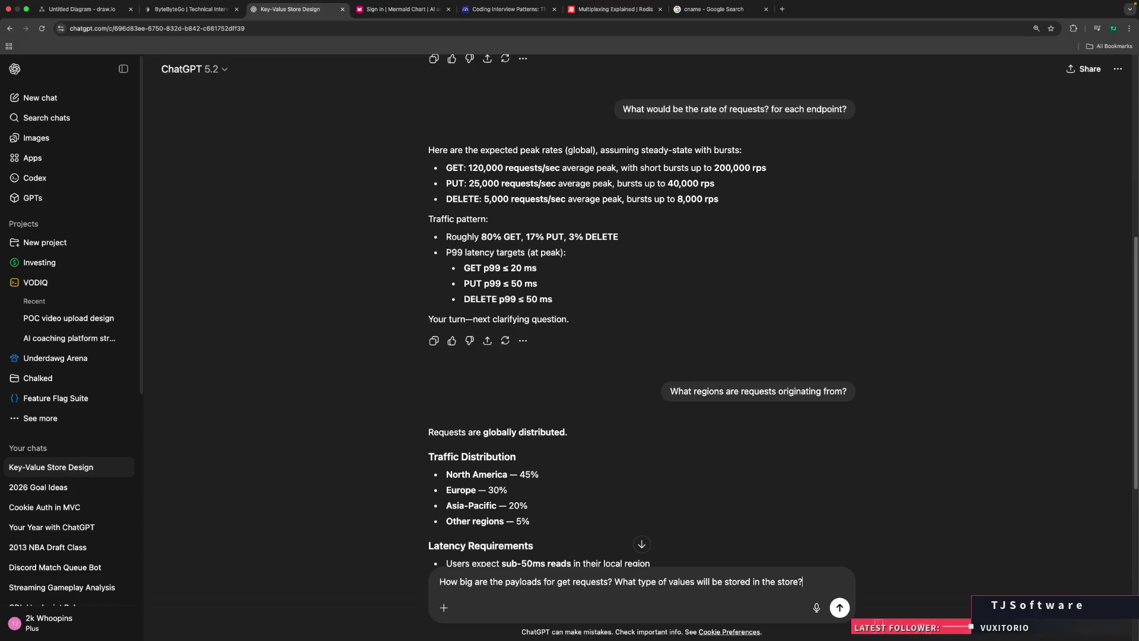
text((MB)
key(BackSpace)
key(BackSpace)
key(BackSpace)
text(KB vs )
text(MB vs GB))
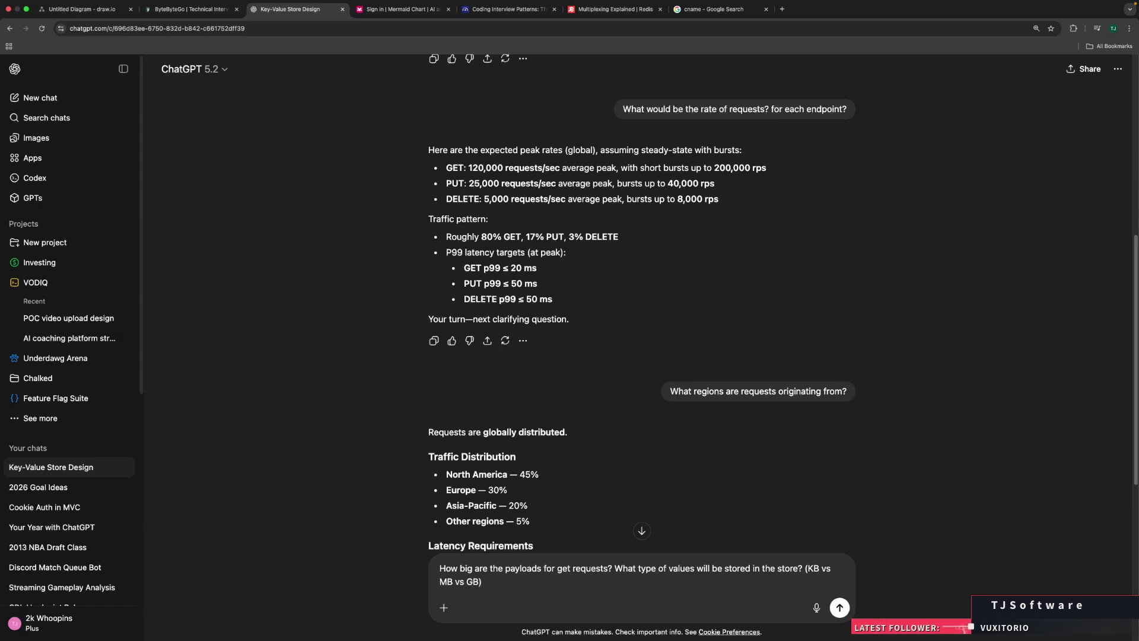
key(Return)
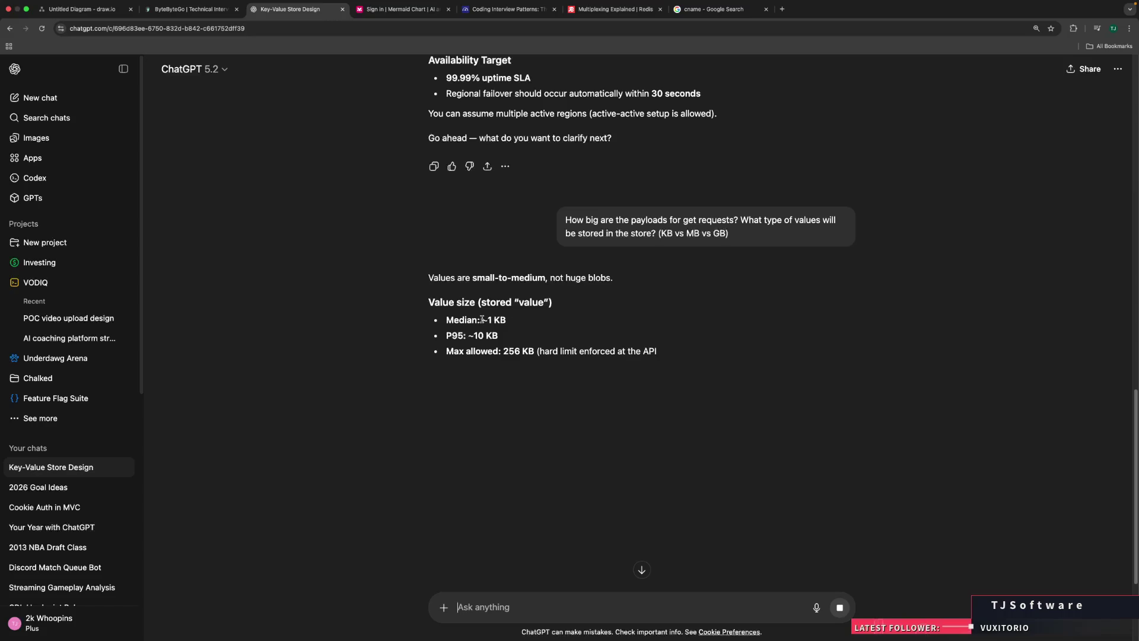
Step: Highlight the median, P95 and 256 KB maximum value sizes in the answer
drag(446, 319, 514, 323)
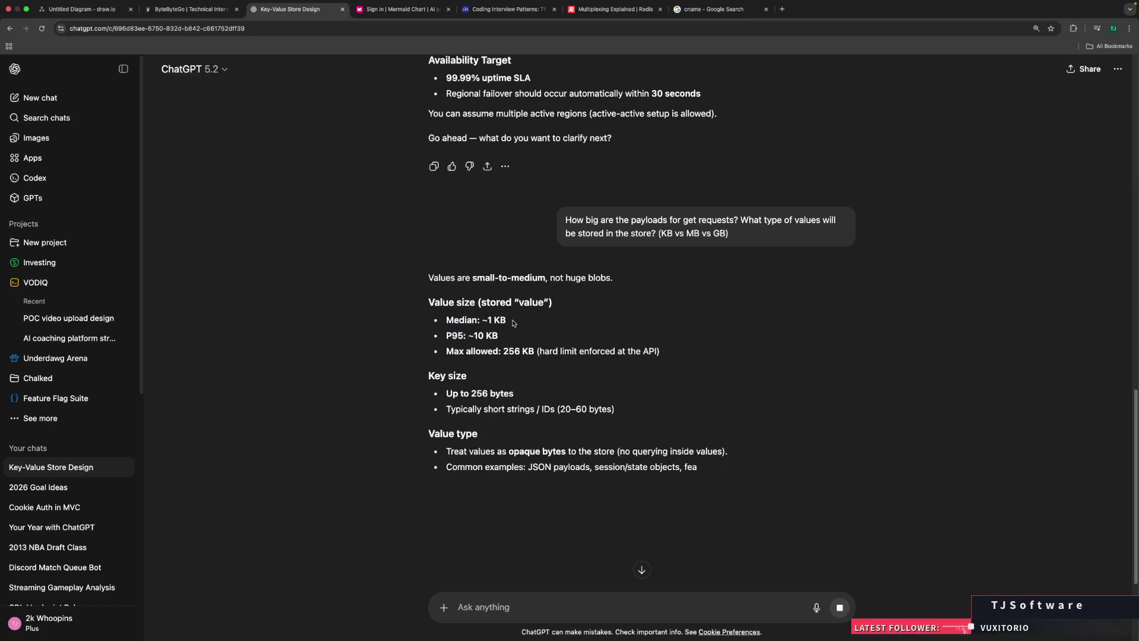
drag(446, 335, 519, 343)
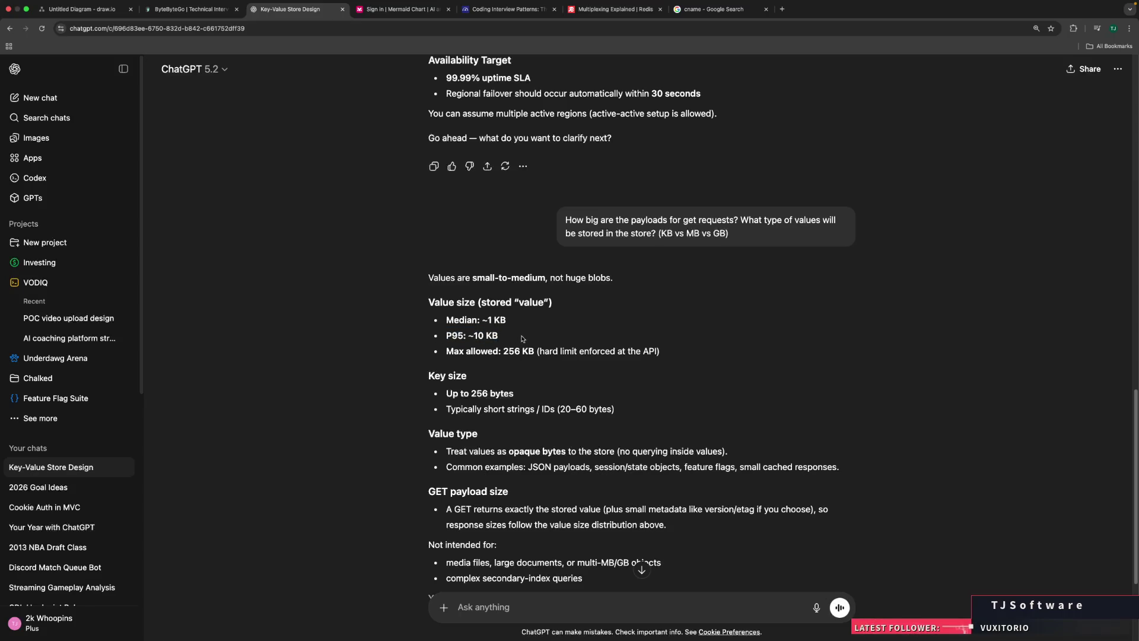
drag(503, 351, 631, 352)
click(538, 355)
click(634, 355)
scroll(712, 376, down, 2)
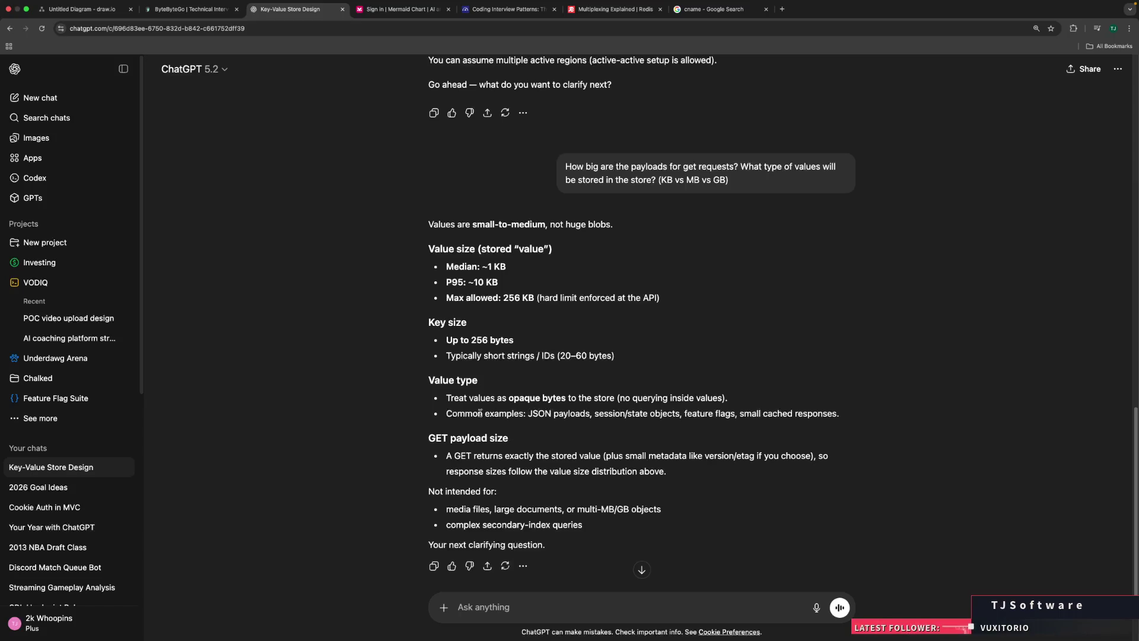
Step: Highlight the word 'payloads' and the GET payload size explanation
double_click(570, 413)
click(658, 413)
drag(429, 438, 630, 457)
click(499, 439)
click(539, 457)
click(641, 461)
Step: Highlight the not-intended-for examples and secondary-index queries line, then scroll back up
drag(522, 509, 550, 509)
drag(481, 525, 571, 524)
click(571, 524)
scroll(667, 525, up, 5)
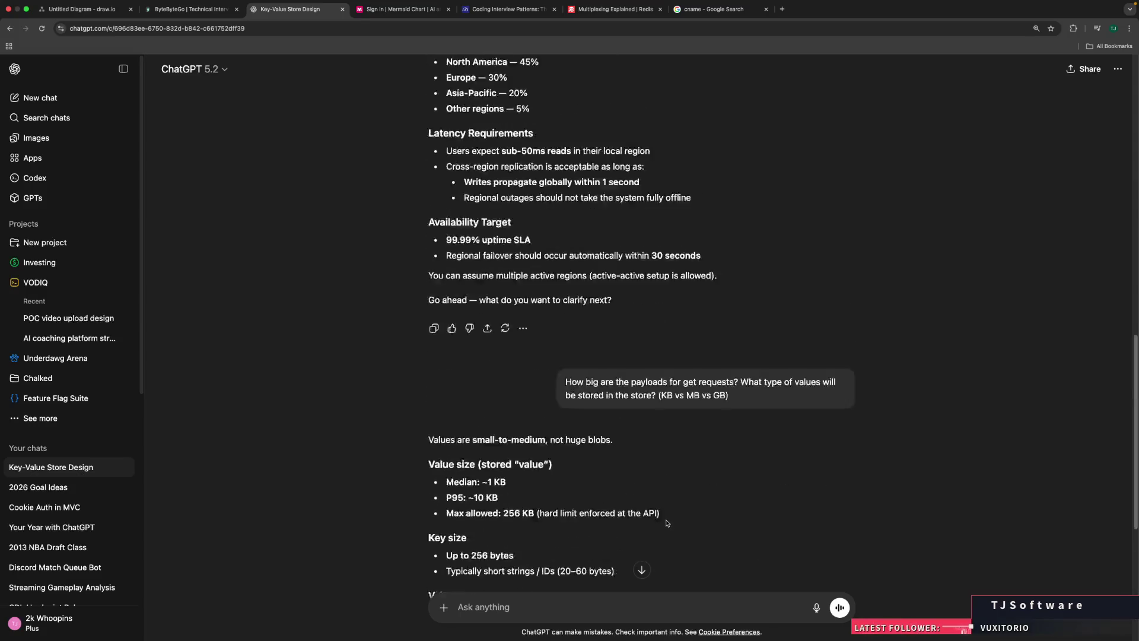
scroll(665, 521, up, 3)
scroll(662, 522, down, 3)
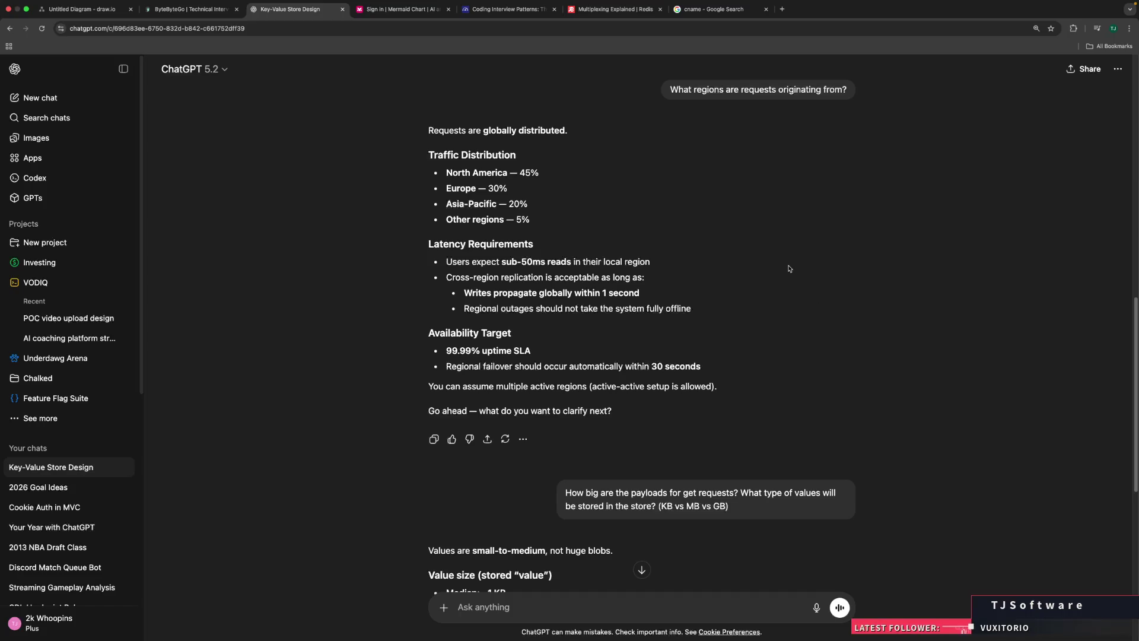
scroll(791, 345, up, 2)
scroll(791, 345, up, 4)
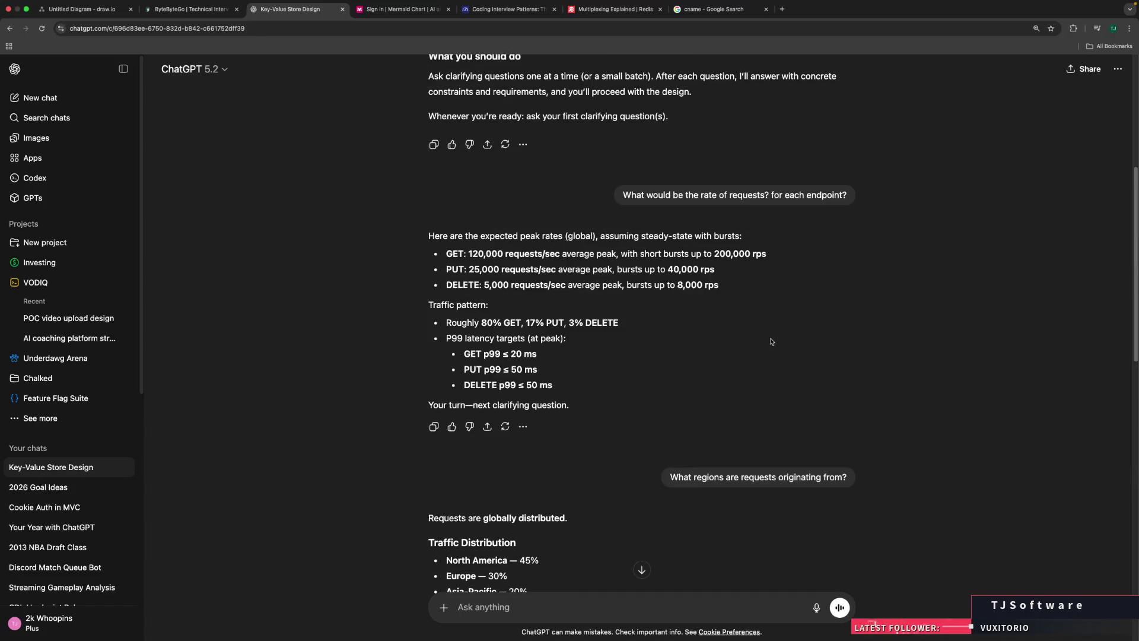
Step: Search Google for 'google doc' in a new tab
click(782, 9)
text(googe)
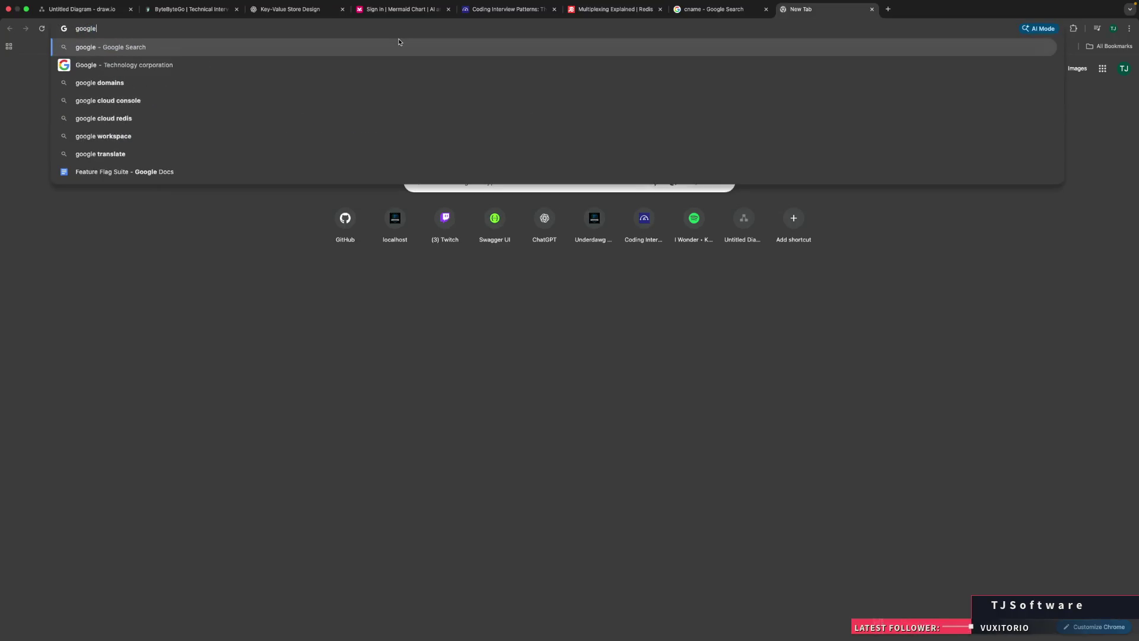
text(doc)
key(Return)
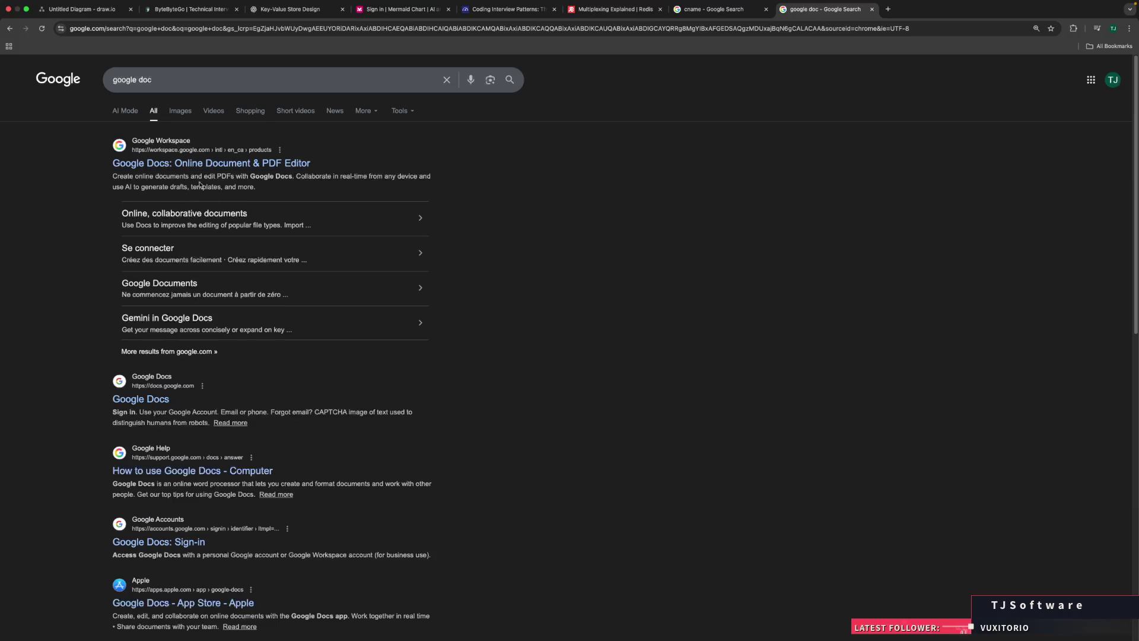
Step: Open the Google Docs home page from the search results, briefly checking the account panel
click(142, 400)
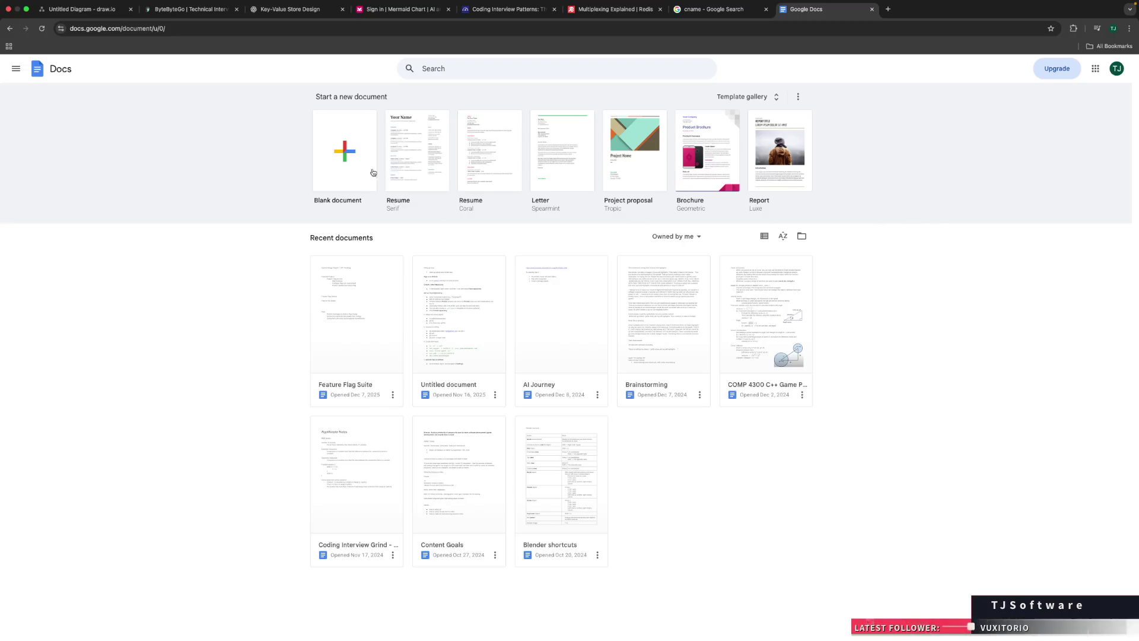
click(1120, 74)
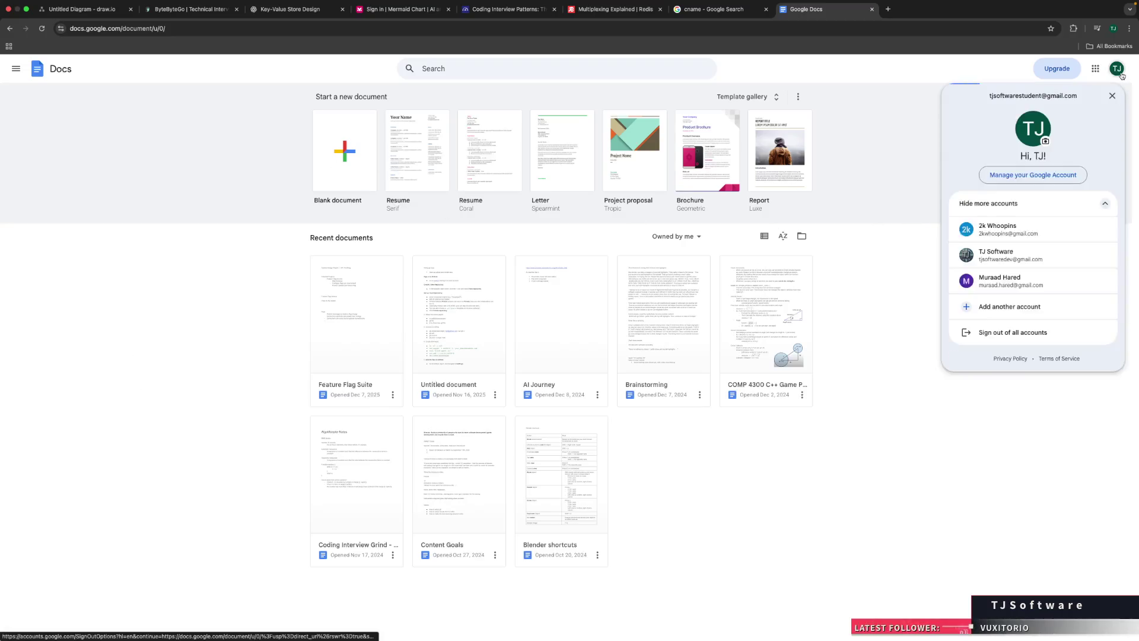
click(1118, 70)
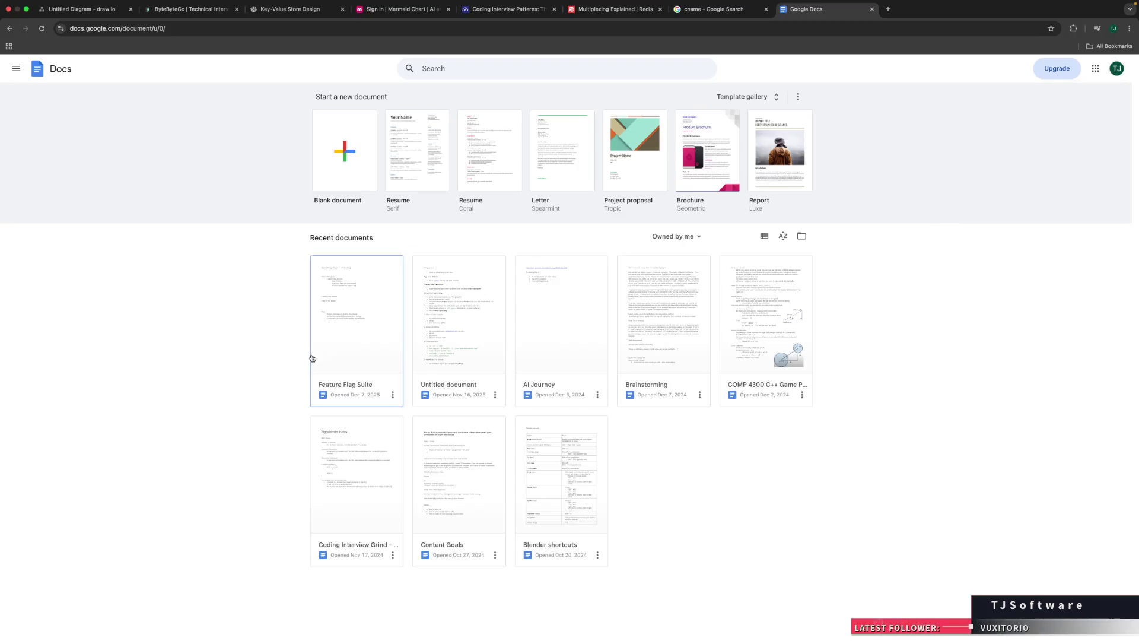
Step: Start a blank document and paste the ChatGPT requirements from 'At minimum' through 'concerns'
click(330, 178)
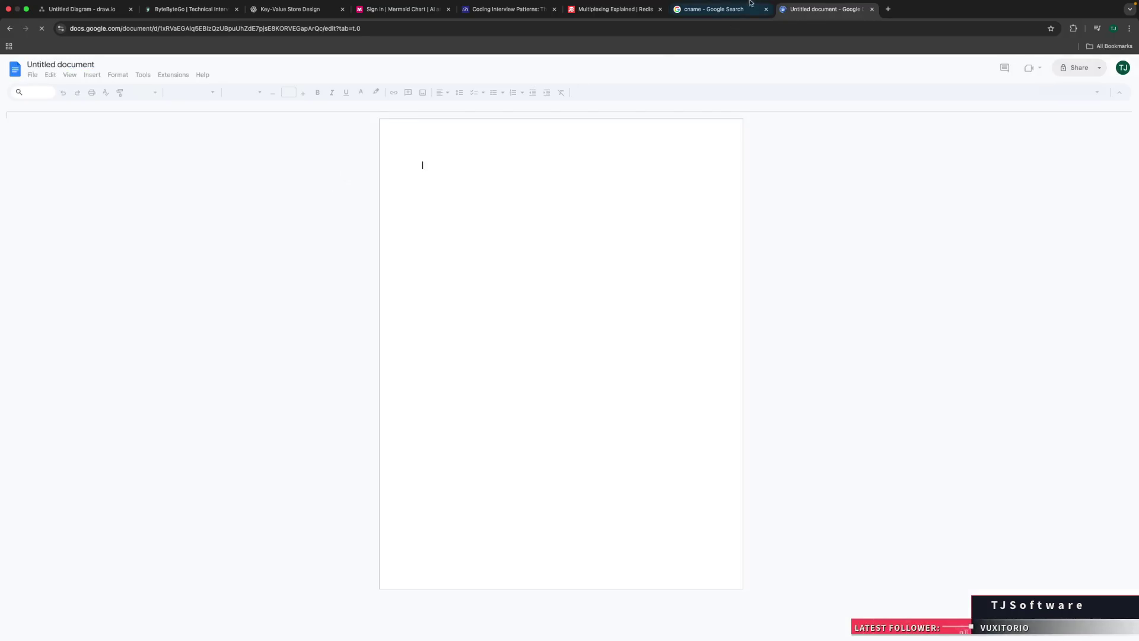
click(283, 10)
scroll(404, 207, up, 5)
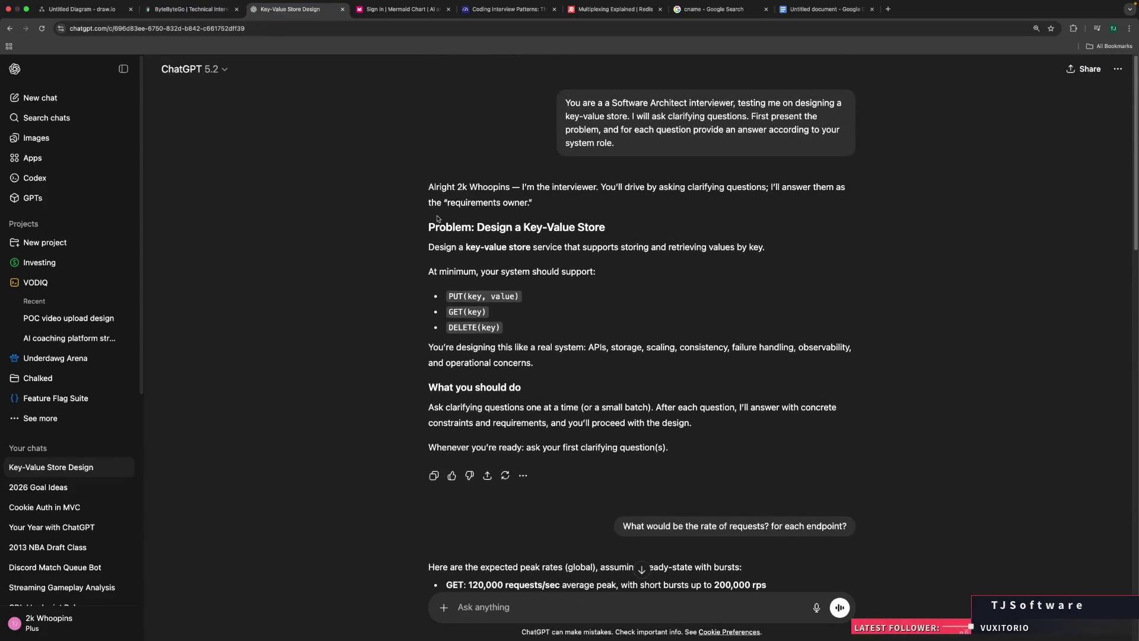
scroll(488, 264, down, 1)
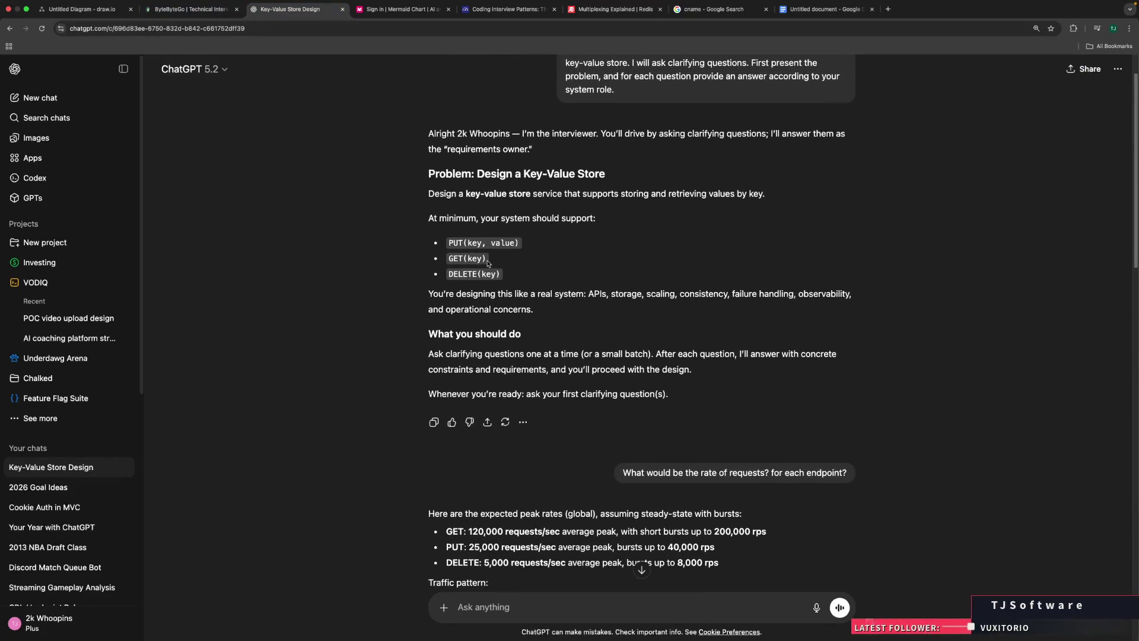
scroll(488, 263, down, 1)
drag(520, 228, 421, 165)
drag(534, 255, 419, 171)
key(super+c)
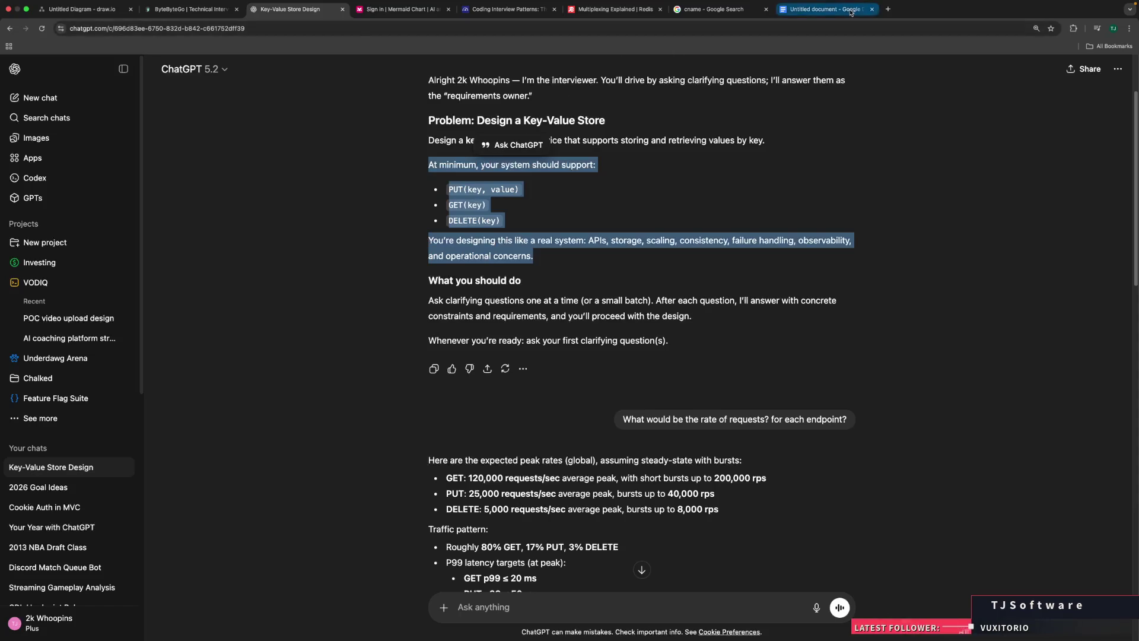
click(824, 9)
key(super+v)
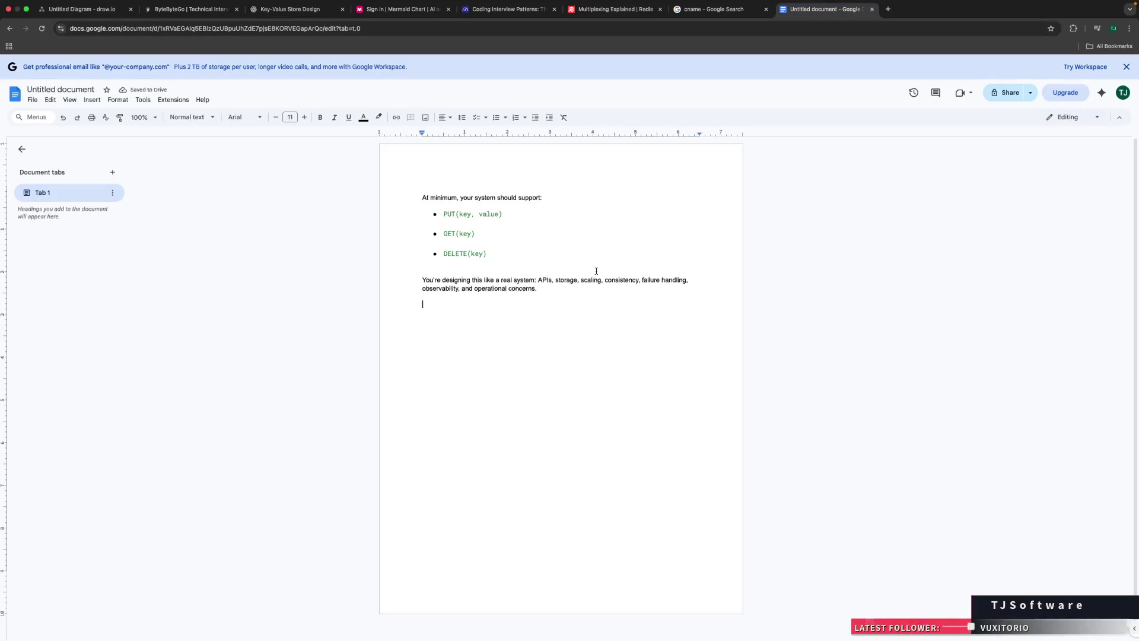
Step: Move the document's tab beside the chat and paste the peak request rate answer below the requirements
click(189, 9)
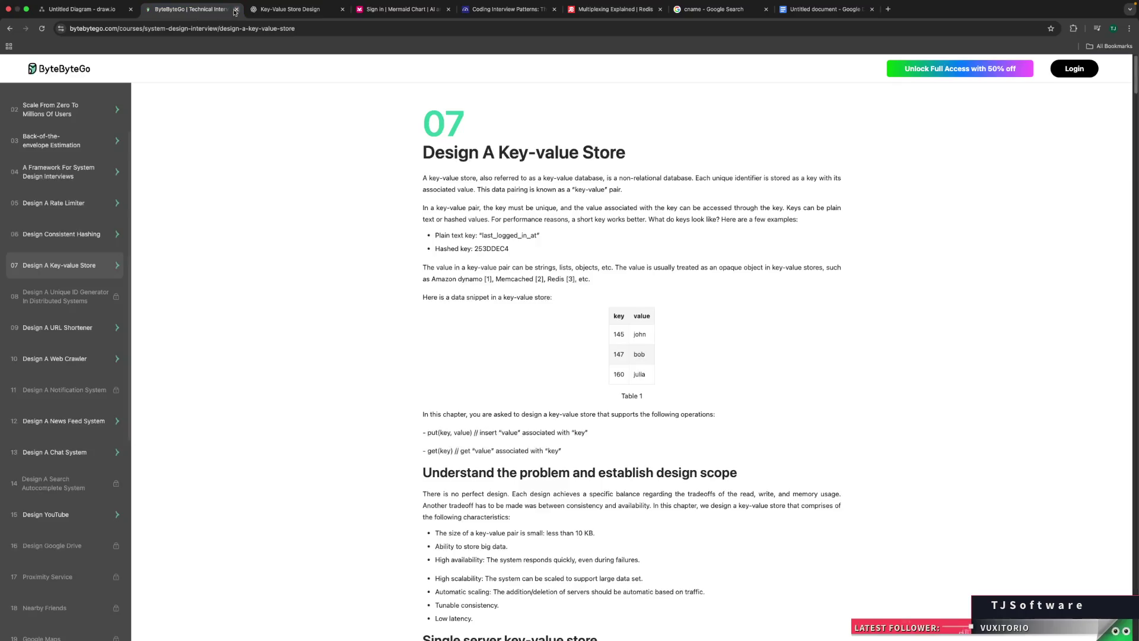
click(290, 9)
drag(824, 9, 406, 15)
key(ctrl+shift+Tab)
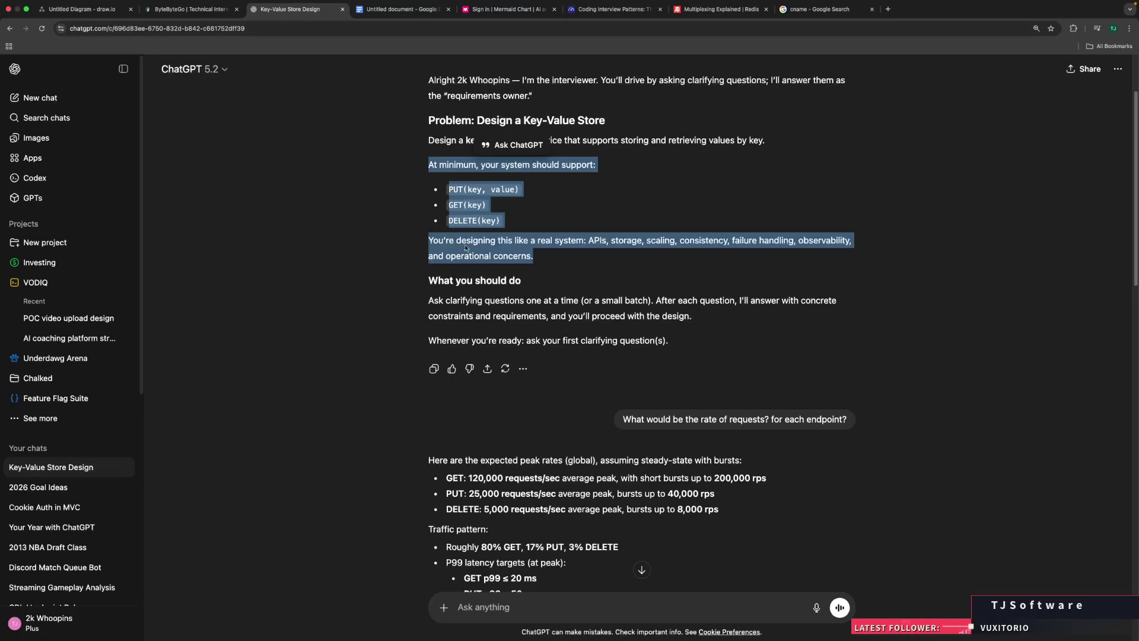
scroll(553, 352, down, 3)
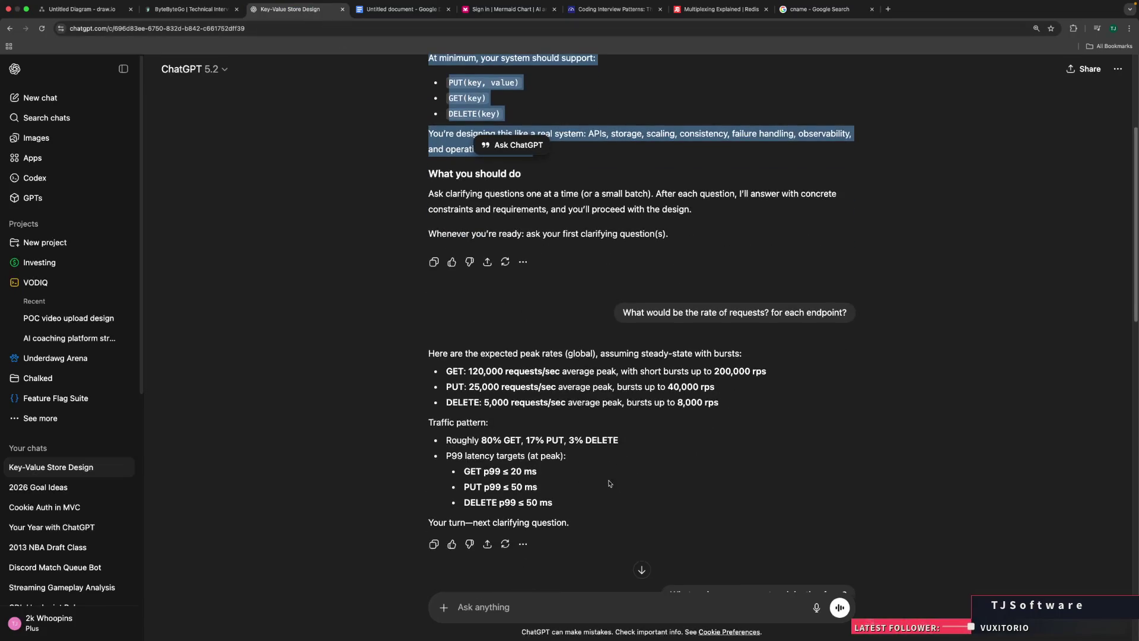
drag(566, 509, 408, 362)
key(ctrl+c)
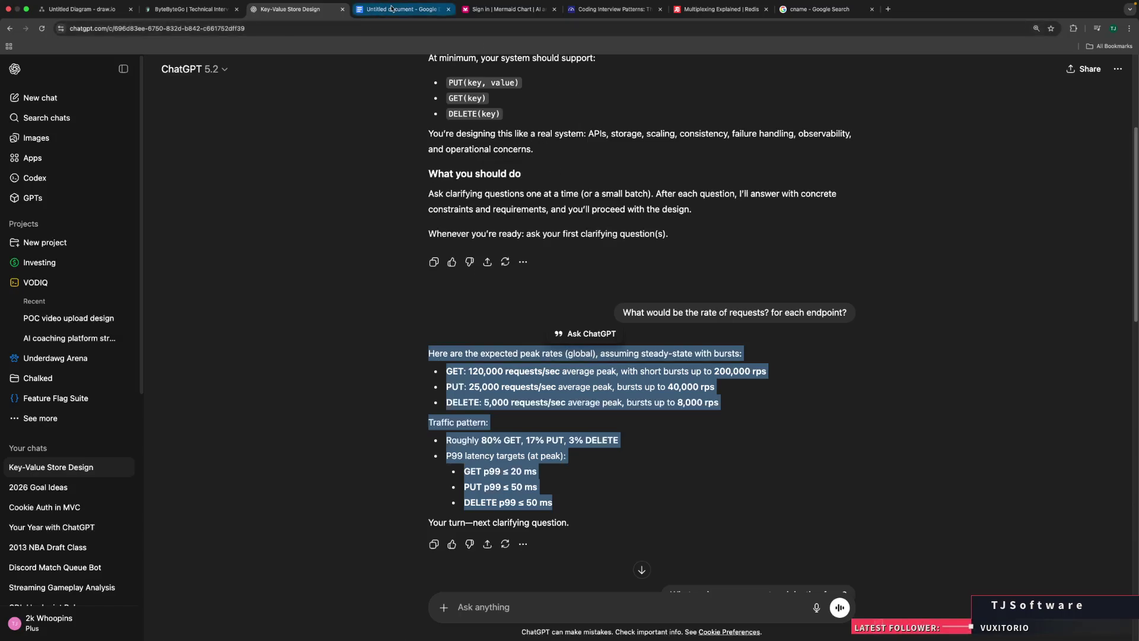
key(ctrl+Tab)
key(ctrl+v)
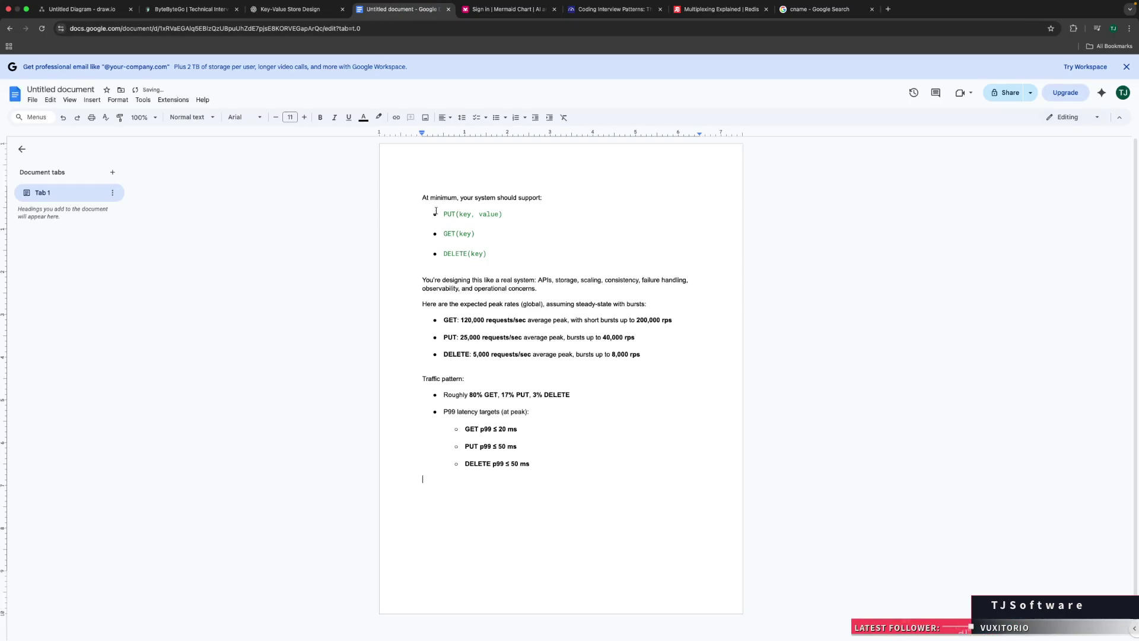
Step: Copy the Traffic Distribution through availability notes from the chat into the document
click(190, 9)
click(261, 9)
scroll(542, 367, down, 4)
mouse_move(425, 206)
mouse_down()
mouse_move(563, 278)
mouse_move(593, 443)
mouse_move(729, 445)
mouse_up()
key(ctrl+c)
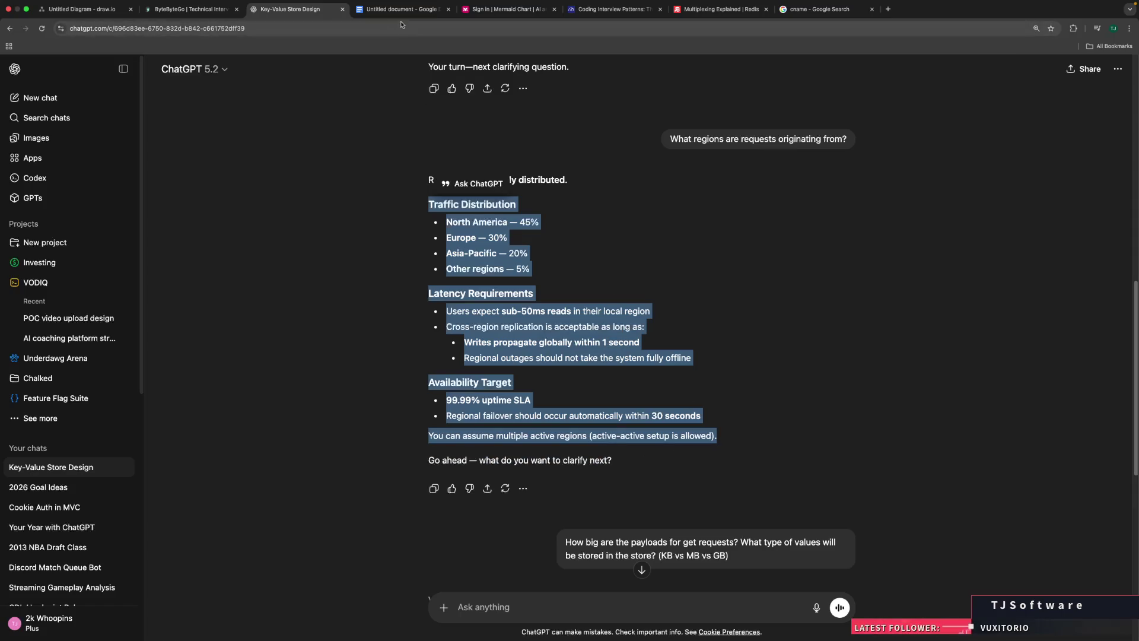
click(399, 9)
key(ctrl+v)
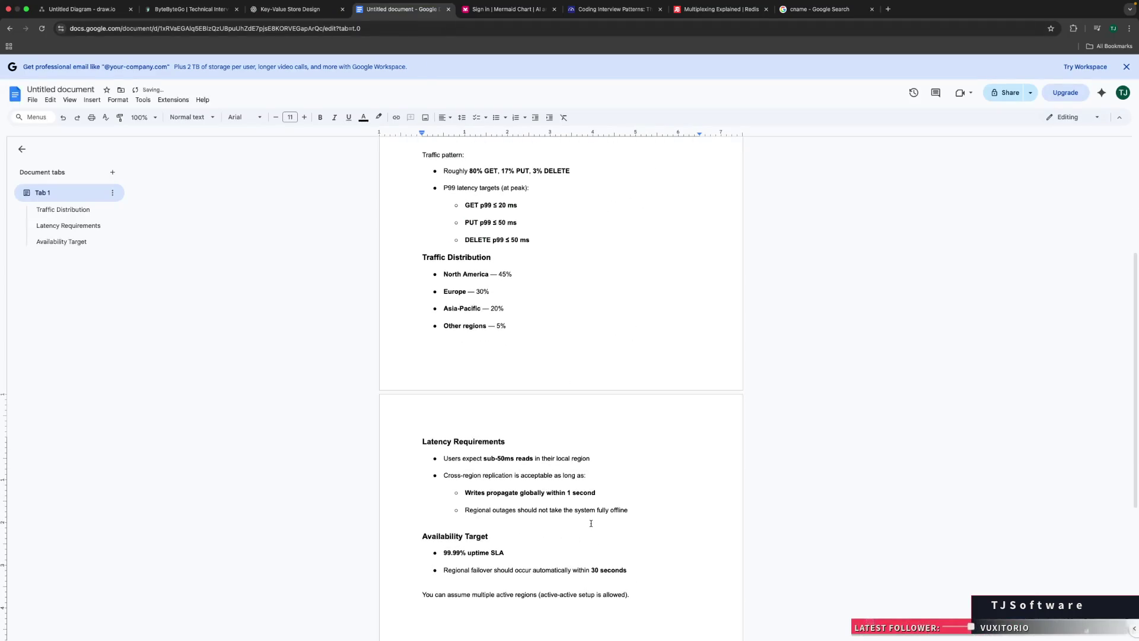
Step: Select the Value size and Key size sections in the chat and paste them at the document's end
click(290, 9)
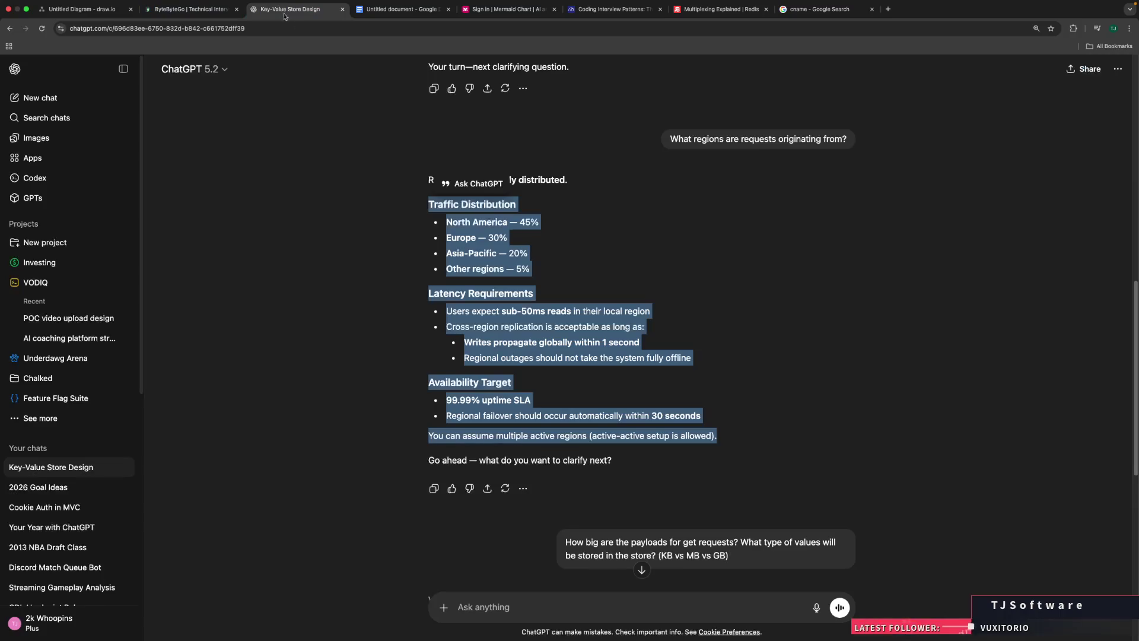
scroll(520, 431, down, 8)
mouse_move(423, 142)
mouse_down()
mouse_move(504, 172)
mouse_move(696, 197)
mouse_up()
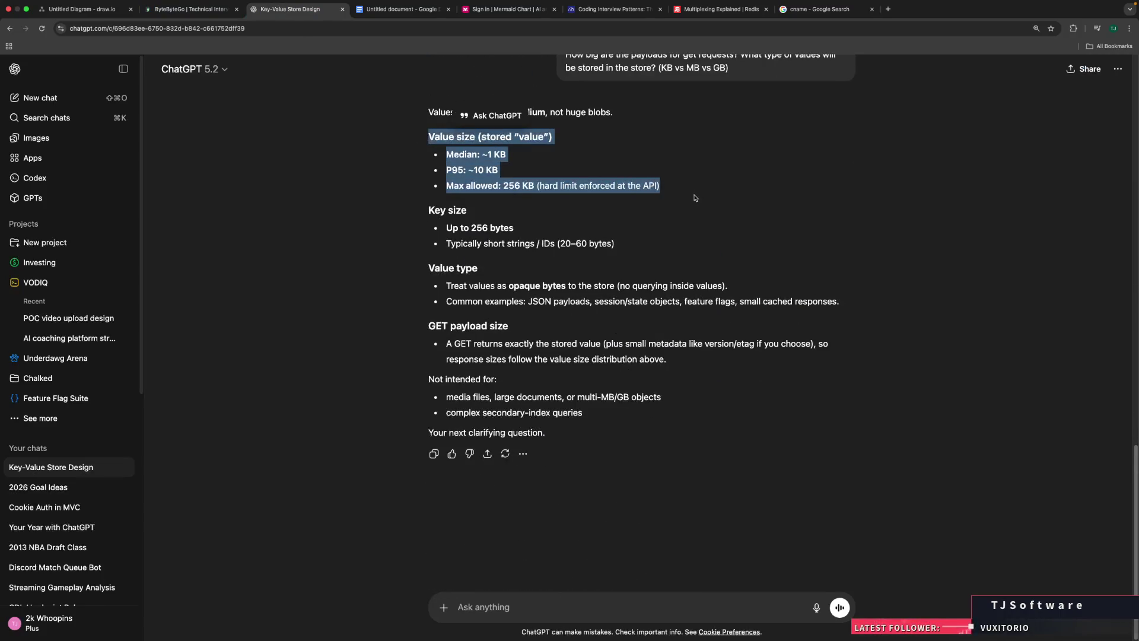
drag(617, 245, 417, 123)
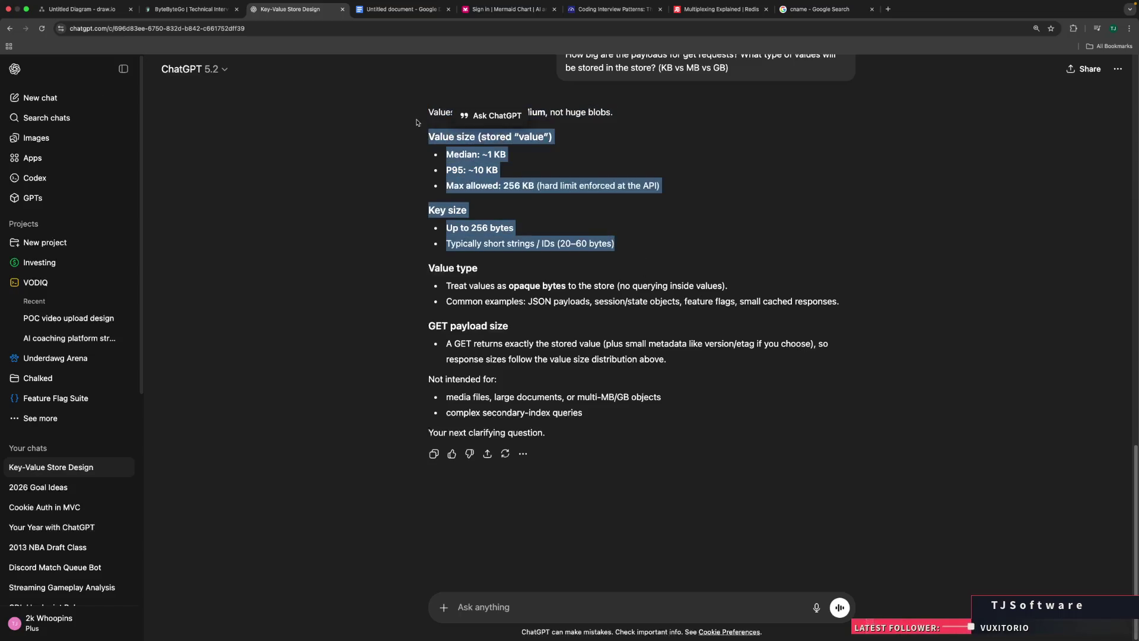
click(403, 8)
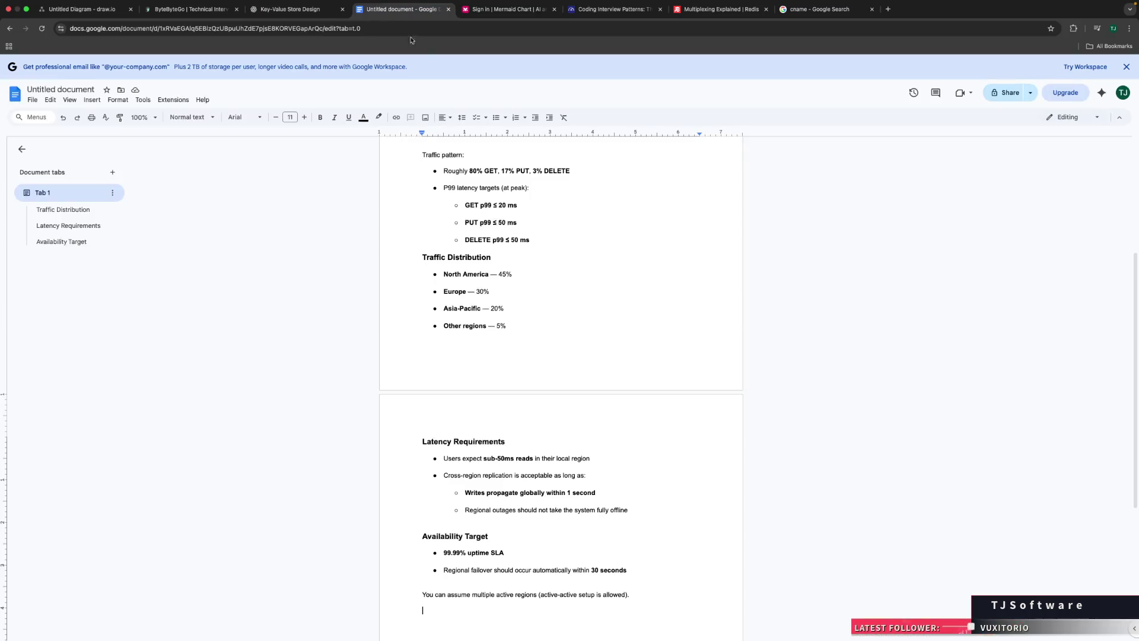
key(ctrl+v)
scroll(509, 389, up, 10)
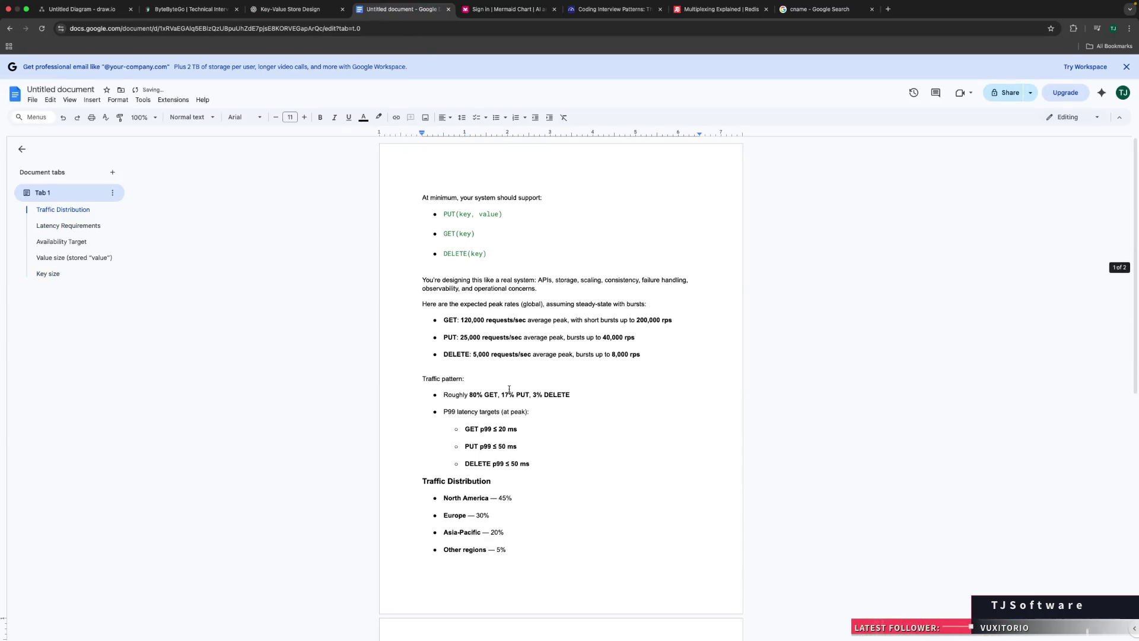
click(476, 319)
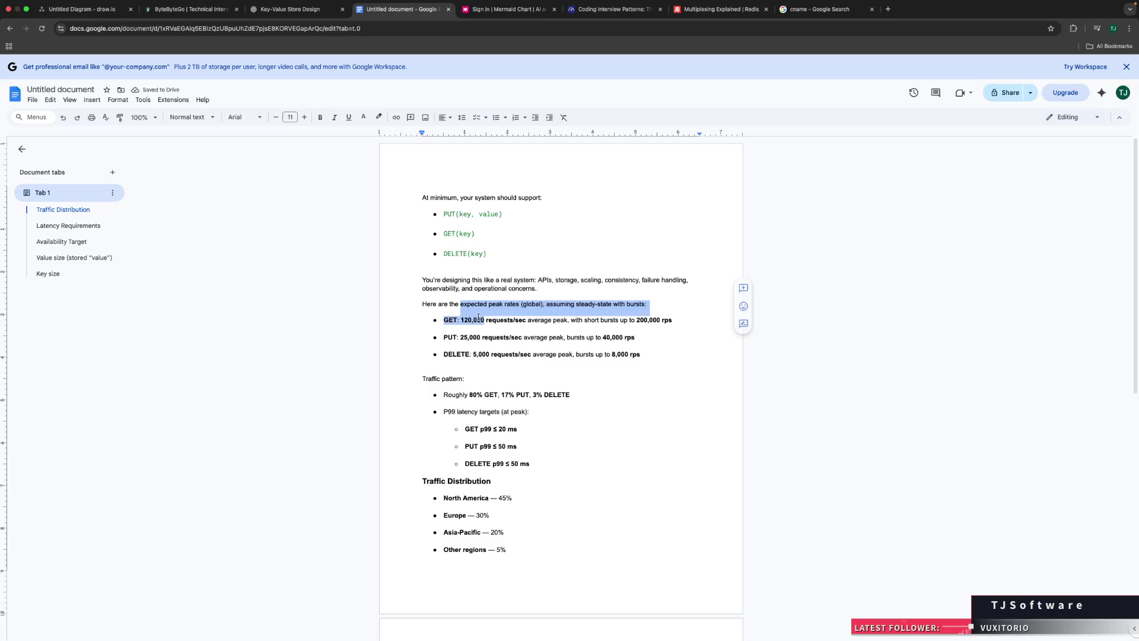
scroll(511, 349, down, 2)
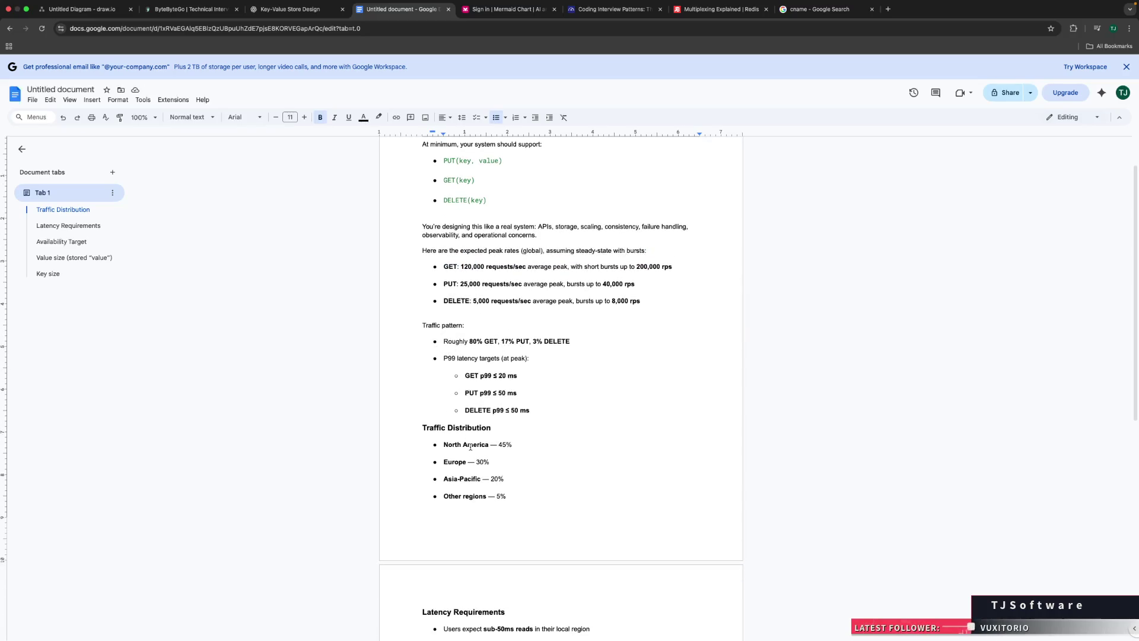
click(502, 376)
drag(502, 376, 529, 411)
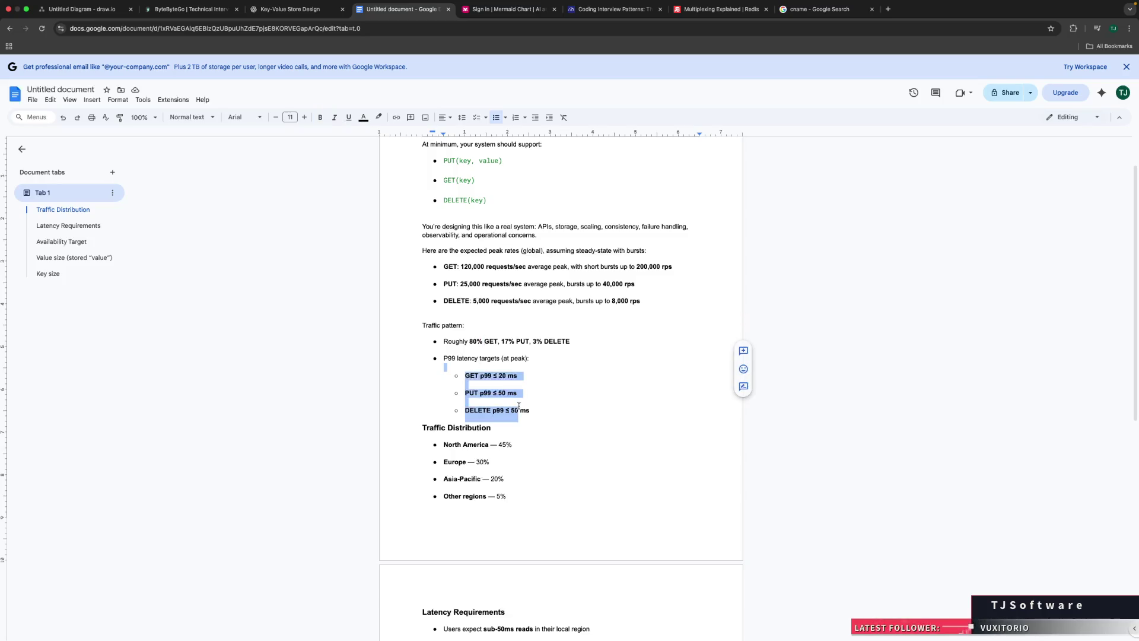
click(529, 410)
scroll(400, 386, down, 4)
scroll(400, 386, down, 3)
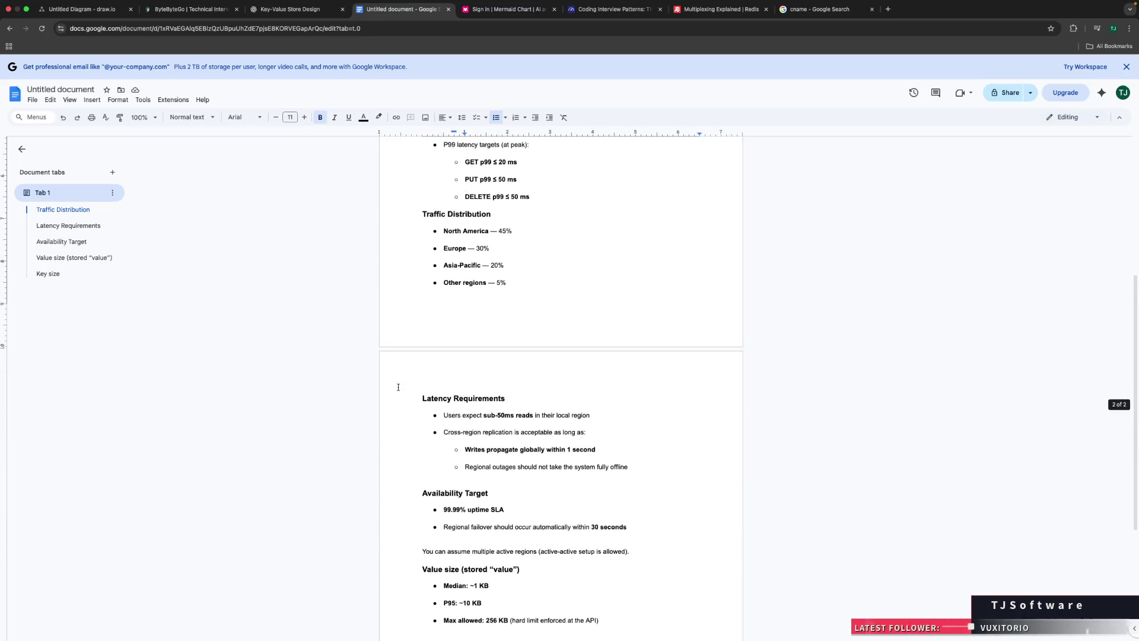
scroll(399, 387, down, 5)
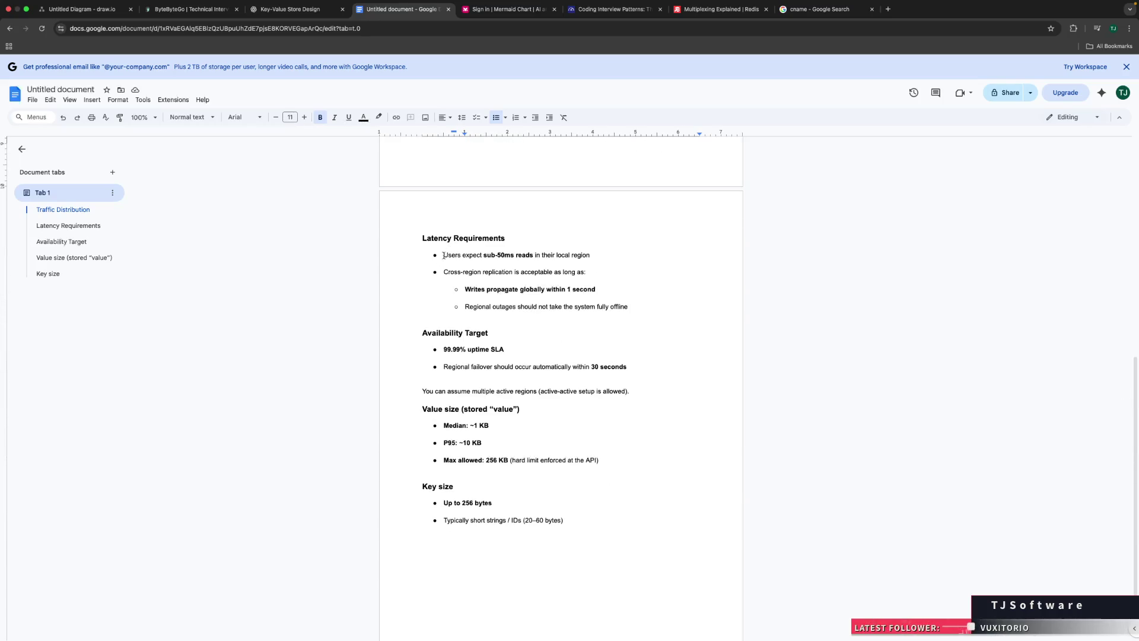
click(61, 241)
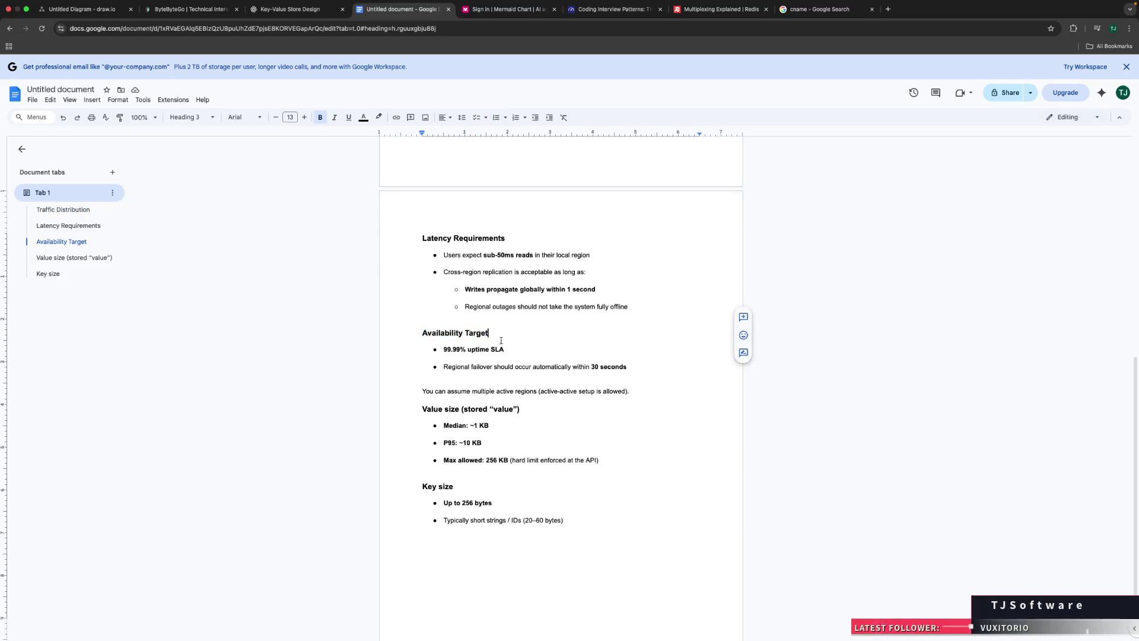
drag(434, 350, 472, 349)
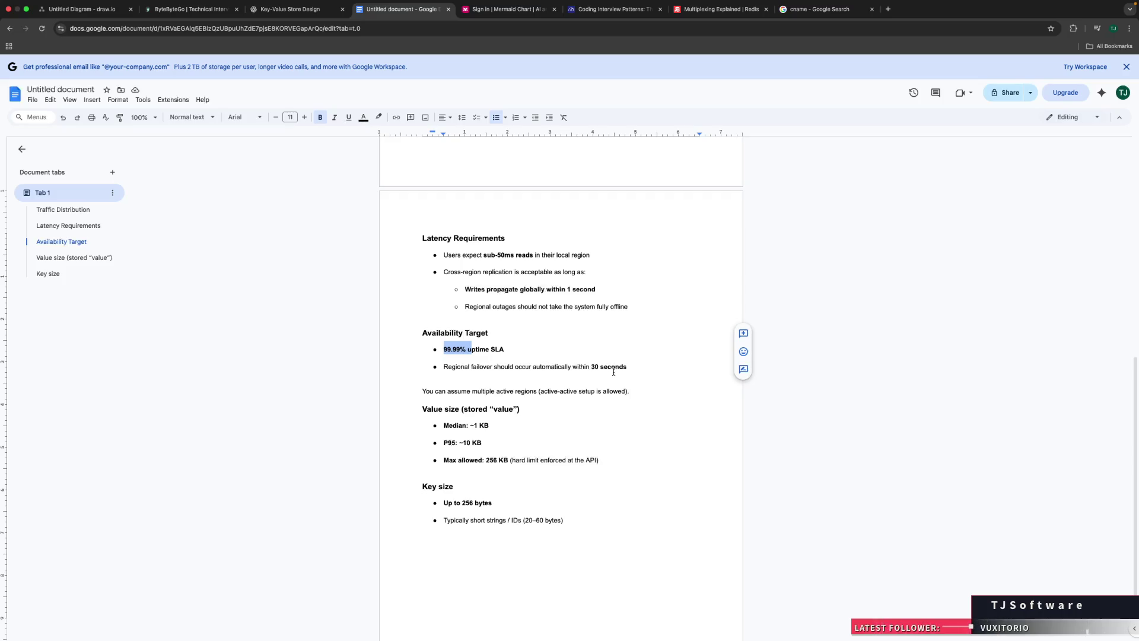
double_click(479, 367)
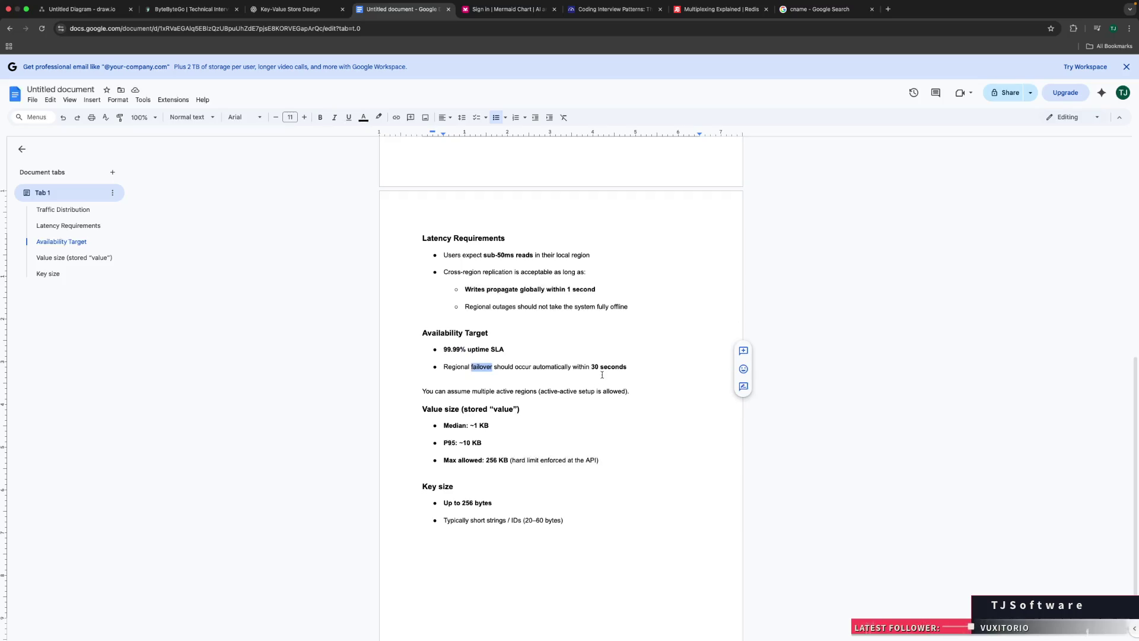
double_click(475, 368)
key(ctrl+t)
Step: Search the web for 'failover' and highlight its definition in the AI Overview
text(failover)
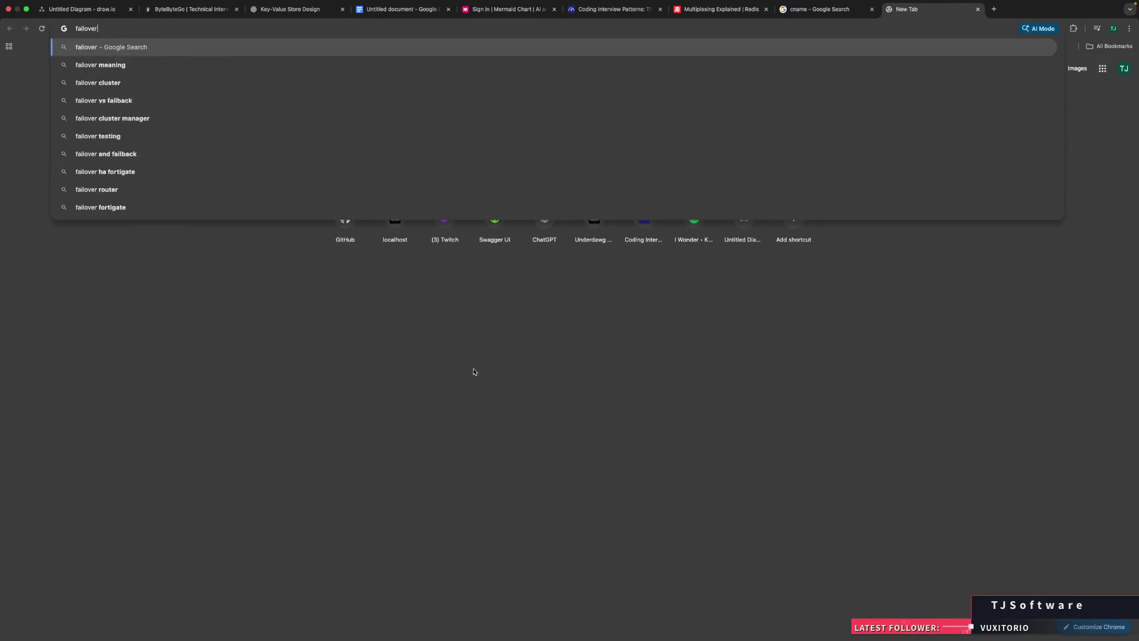
key(Return)
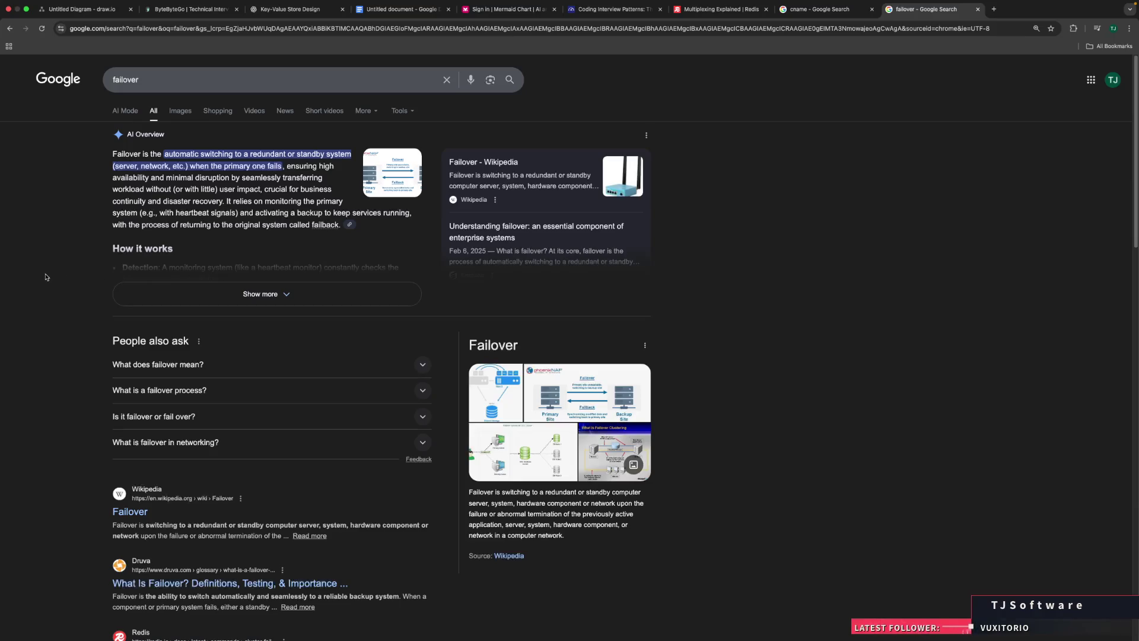
drag(196, 169, 264, 165)
Step: Close the search tab, then add and select 'Design a KEY-Value Store' as a new line above 'At minimum'
click(979, 9)
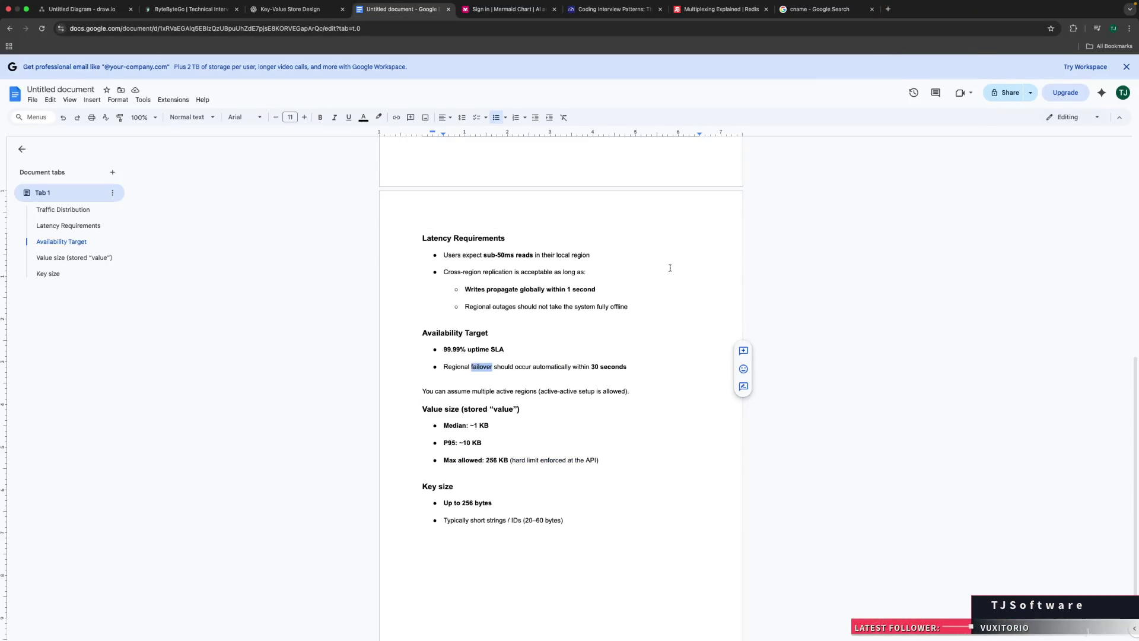
scroll(670, 268, up, 10)
click(511, 252)
click(449, 197)
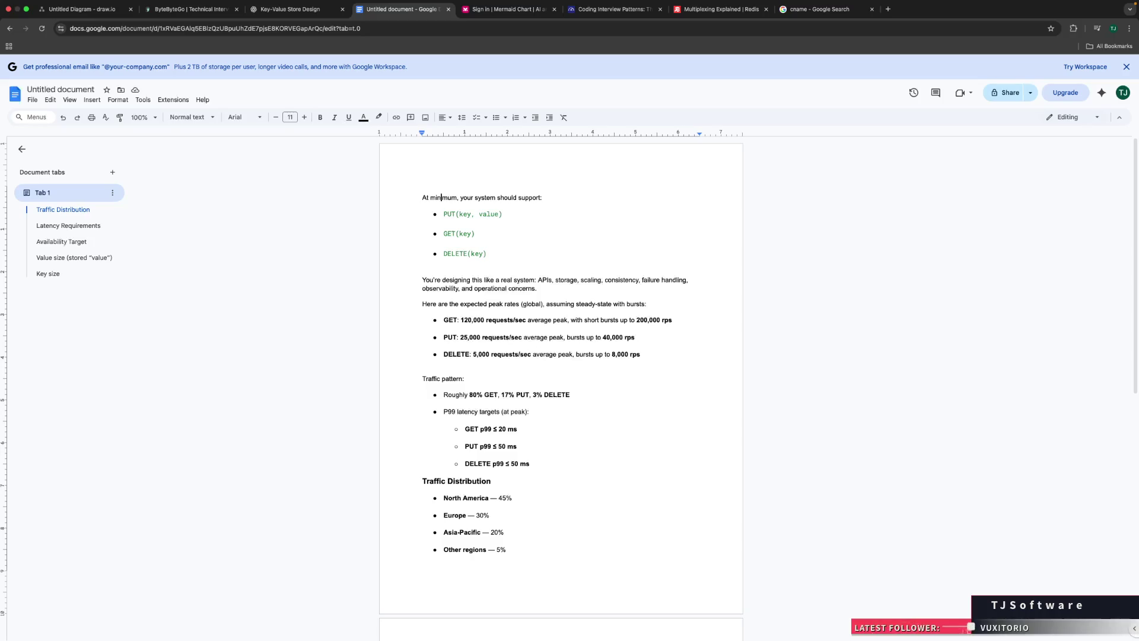
click(422, 197)
key(Return)
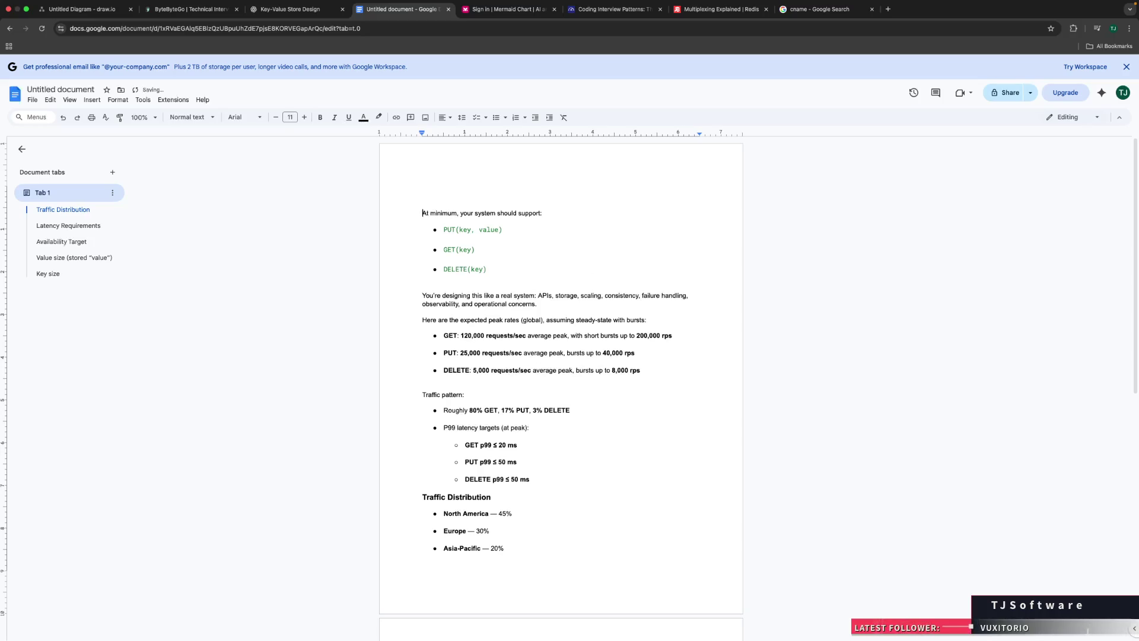
text(Design==)
key(BackSpace)
key(BackSpace)
text(a K)
text(EY_)
key(BackSpace)
key(BackSpace)
text(-Value S)
text(tore)
key(shift+Home)
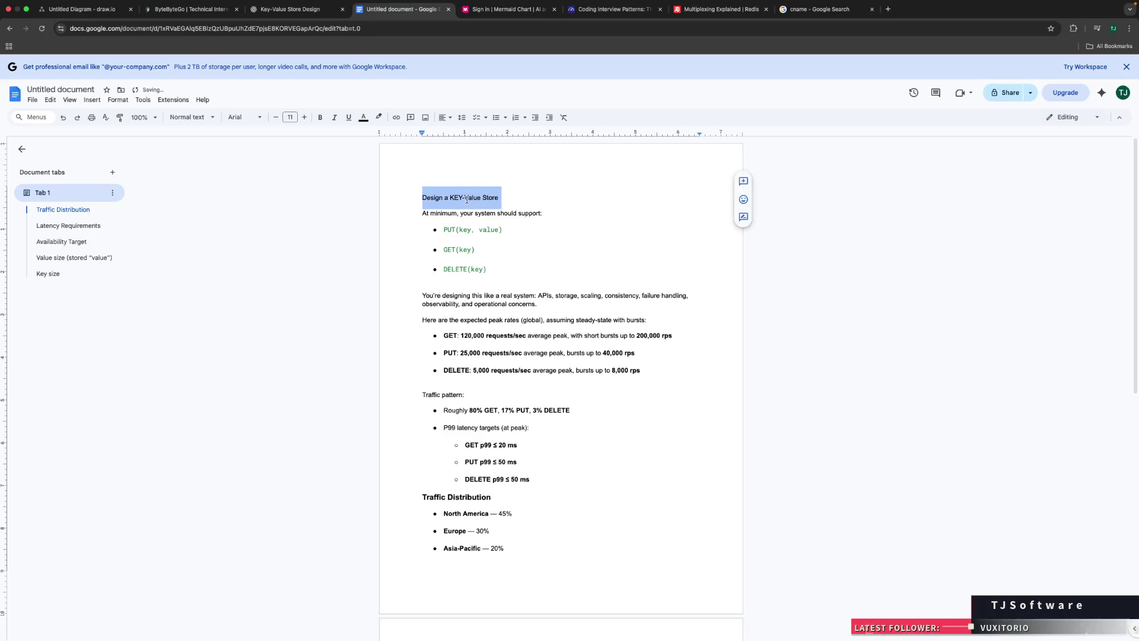
Step: Apply the Title style to the first line and change its casing to 'Design a Key-Value Store'
click(189, 117)
click(192, 170)
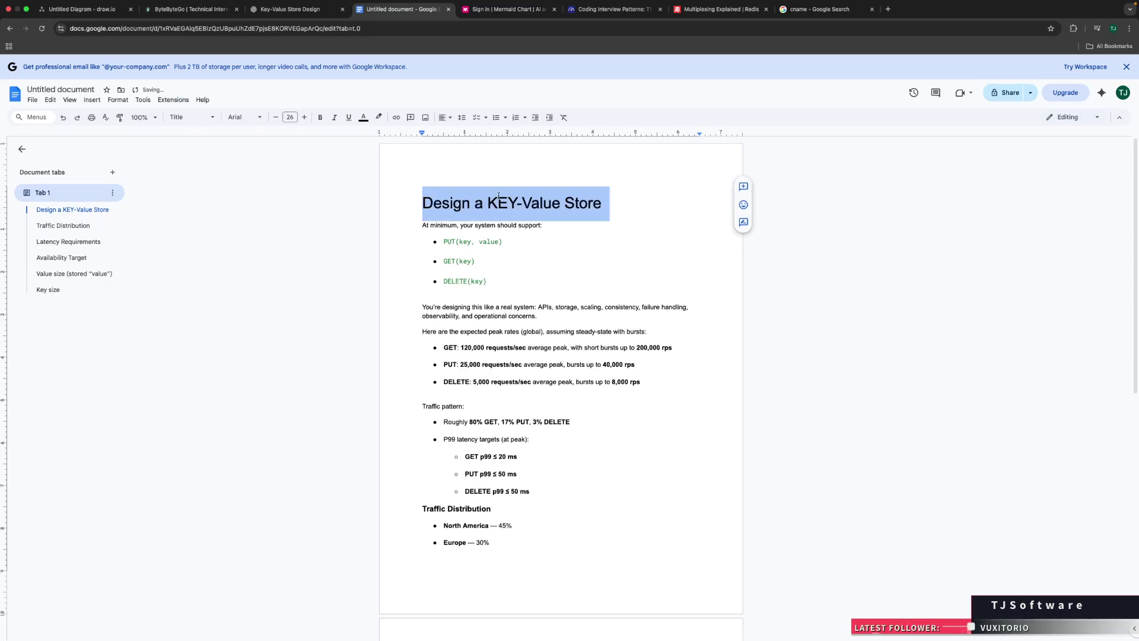
click(531, 205)
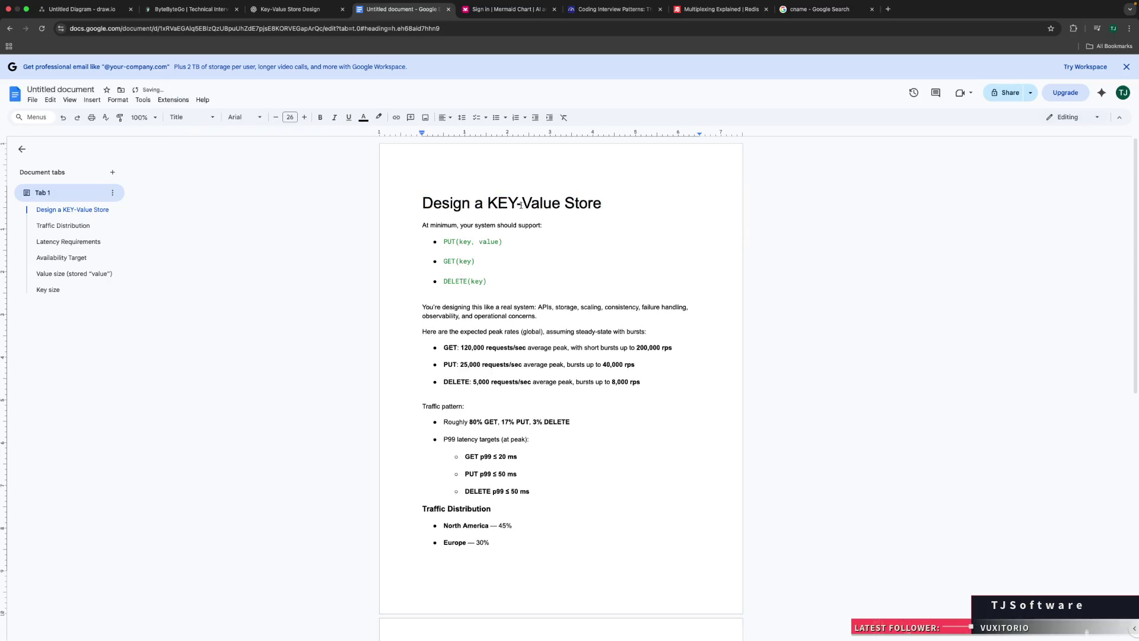
key(BackSpace)
text(e)
key(shift+Right)
text(y)
click(648, 205)
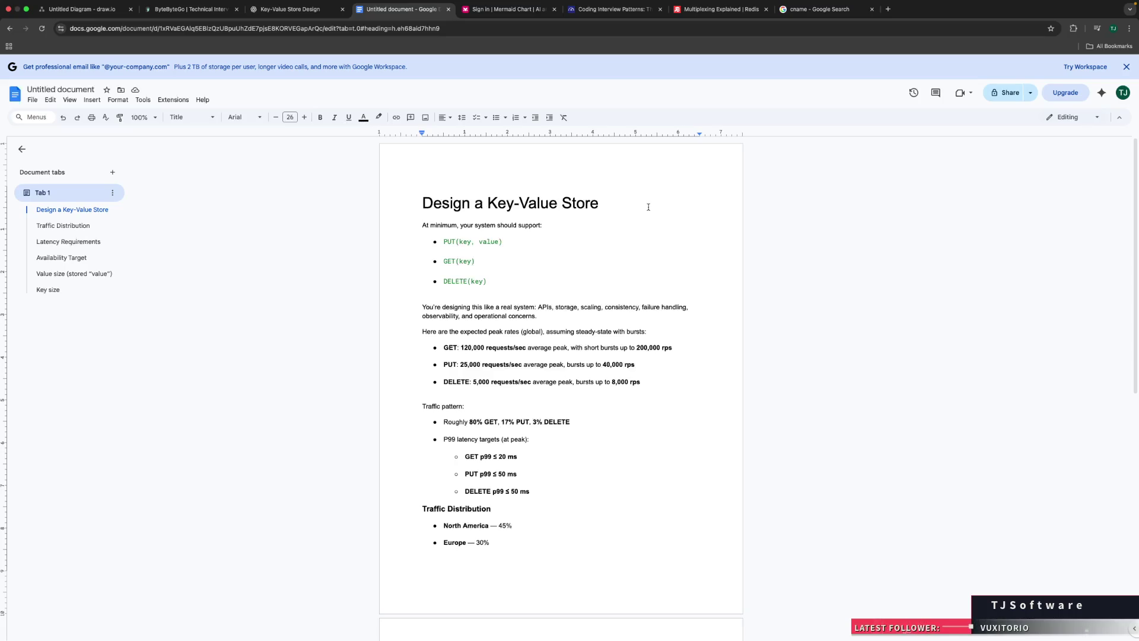
Step: Place the caret in the body paragraph below the title
scroll(605, 327, down, 8)
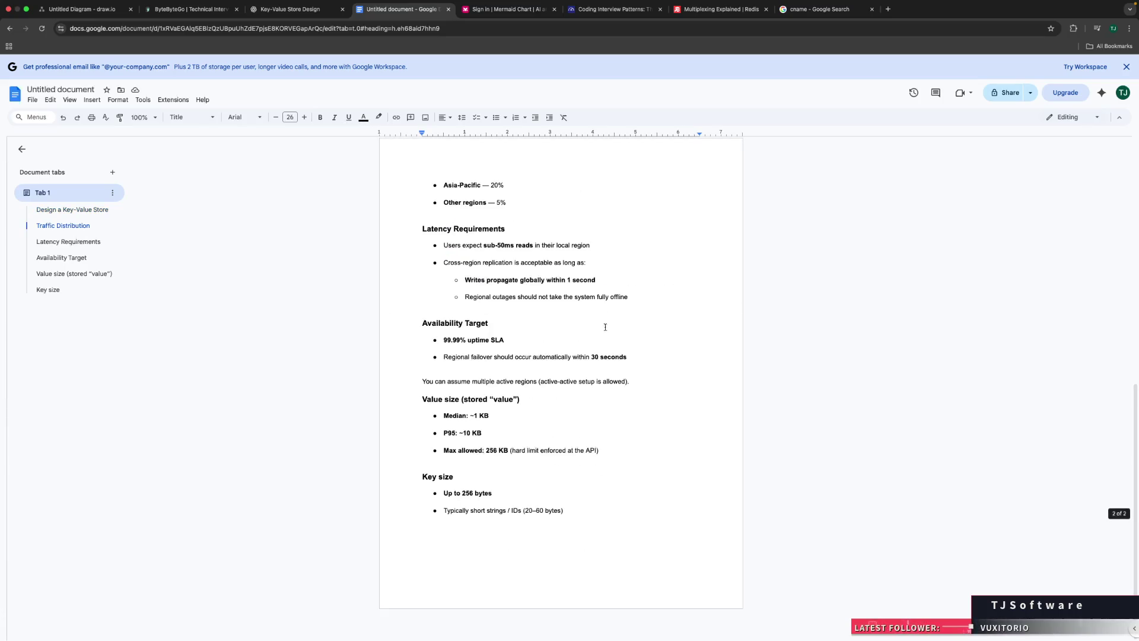
scroll(572, 415, up, 8)
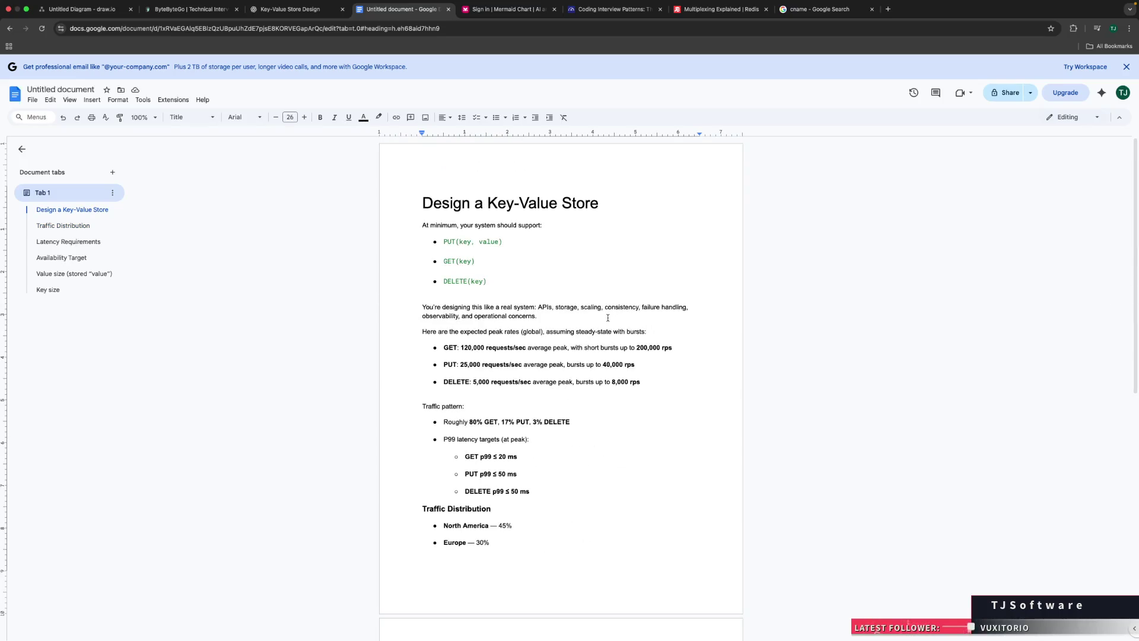
click(461, 311)
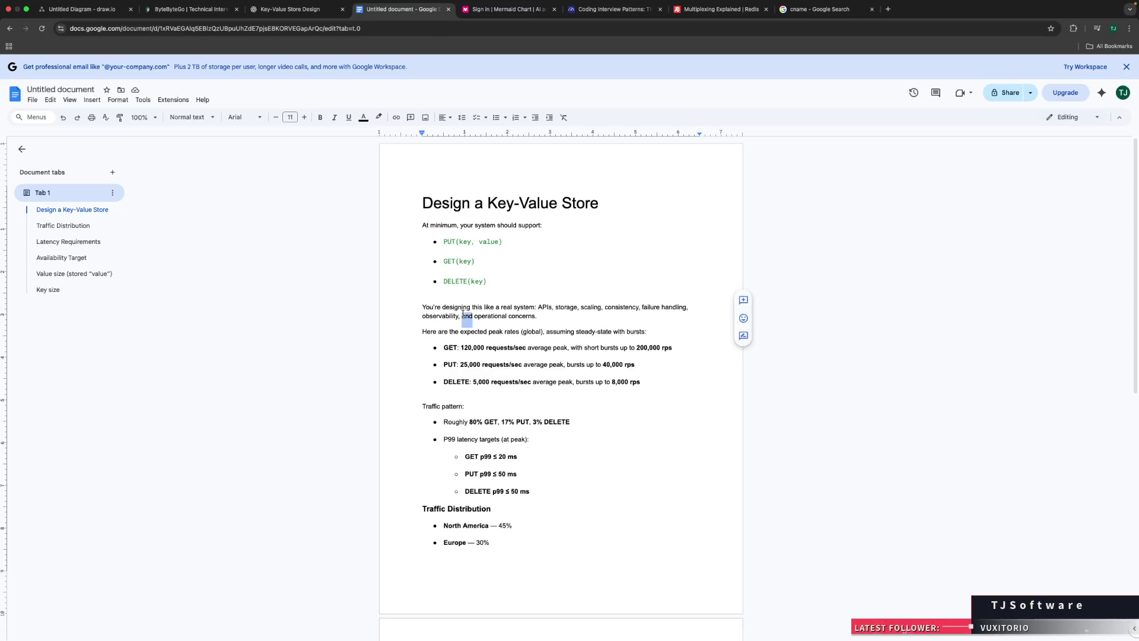
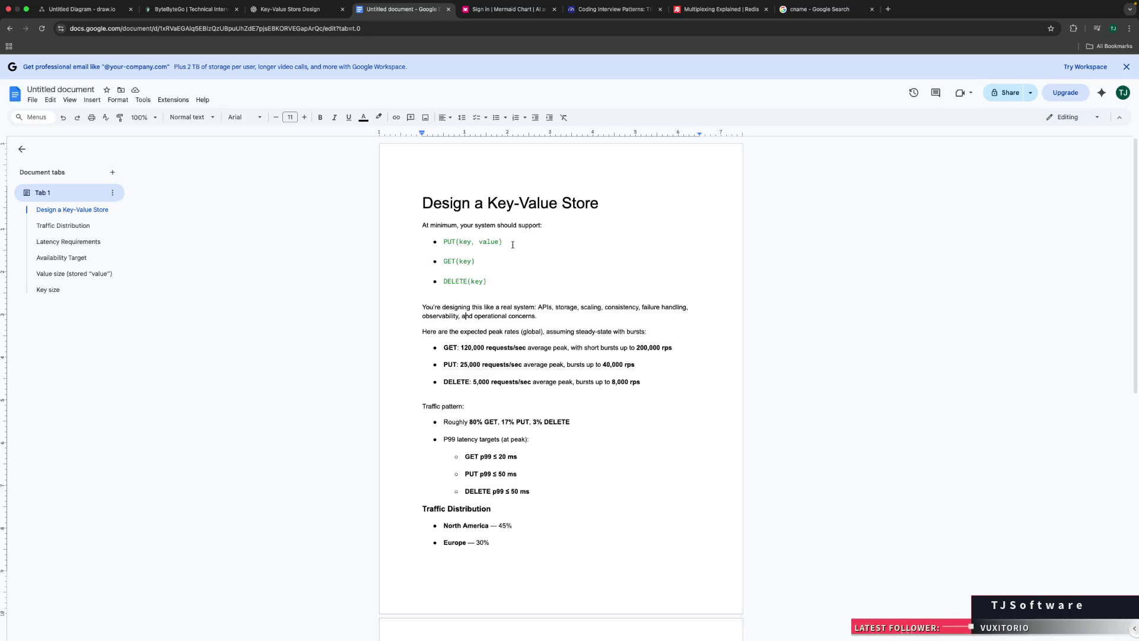
Step: Review the GET peak-rate bullet, including its 200 burst figure
drag(461, 347, 515, 348)
click(515, 347)
double_click(642, 349)
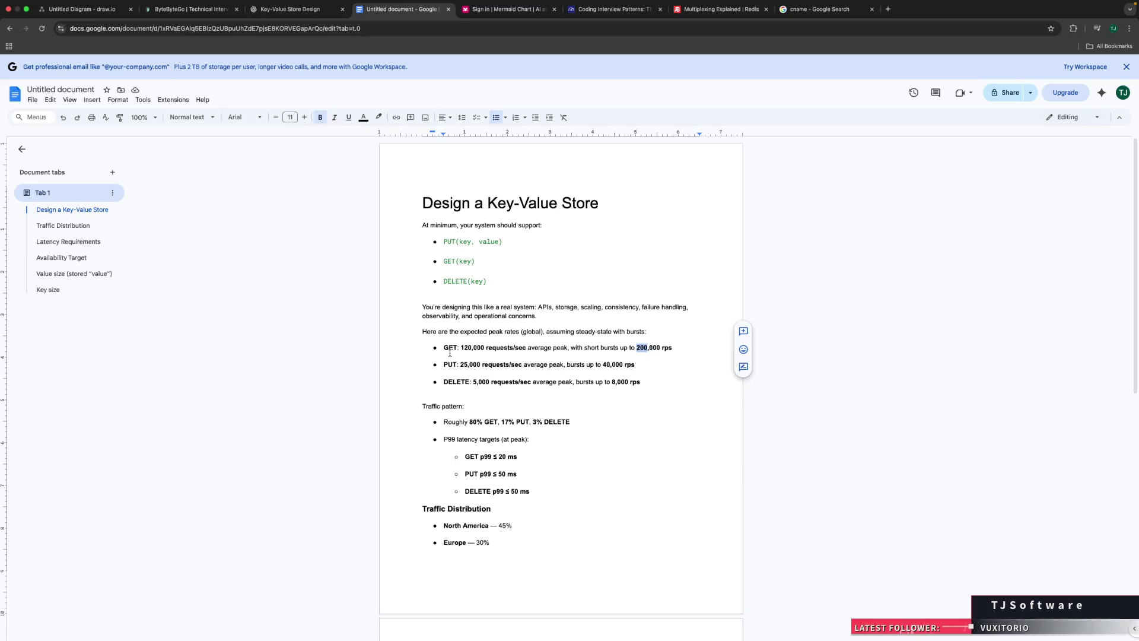
triple_click(472, 347)
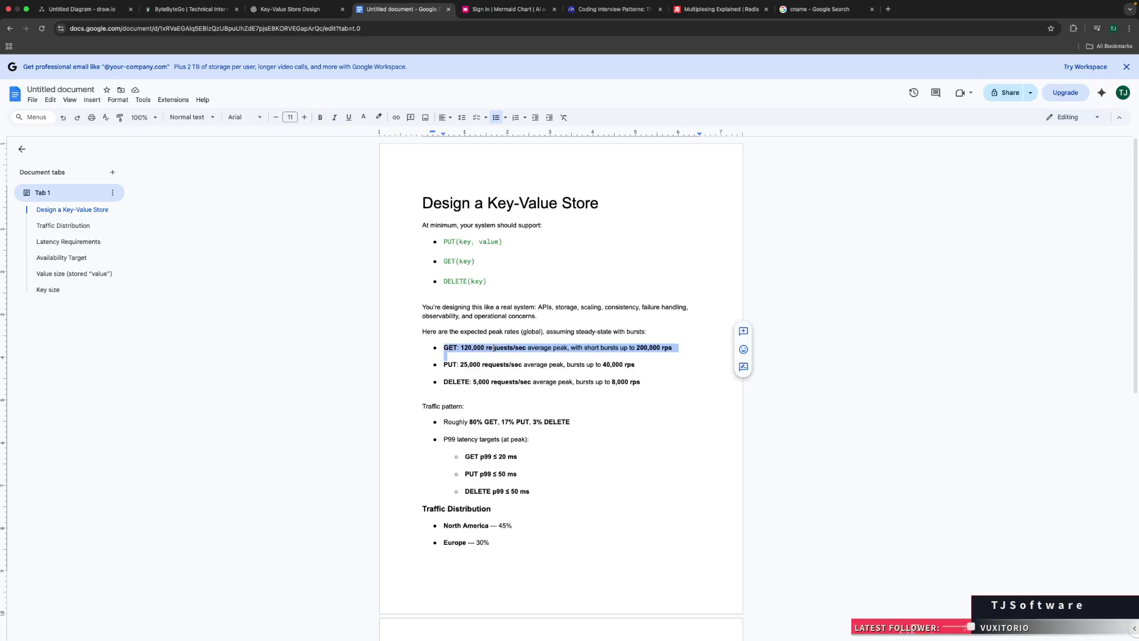
click(494, 348)
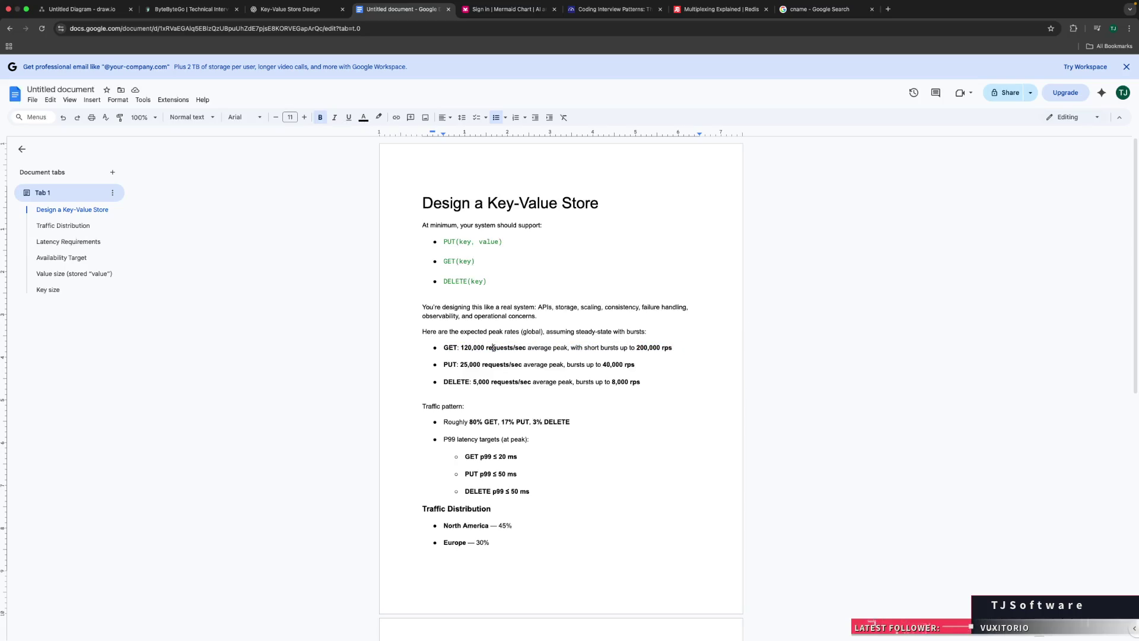
Step: Open draw.io in a new browser tab
key(super+t)
text(draw.io)
key(Return)
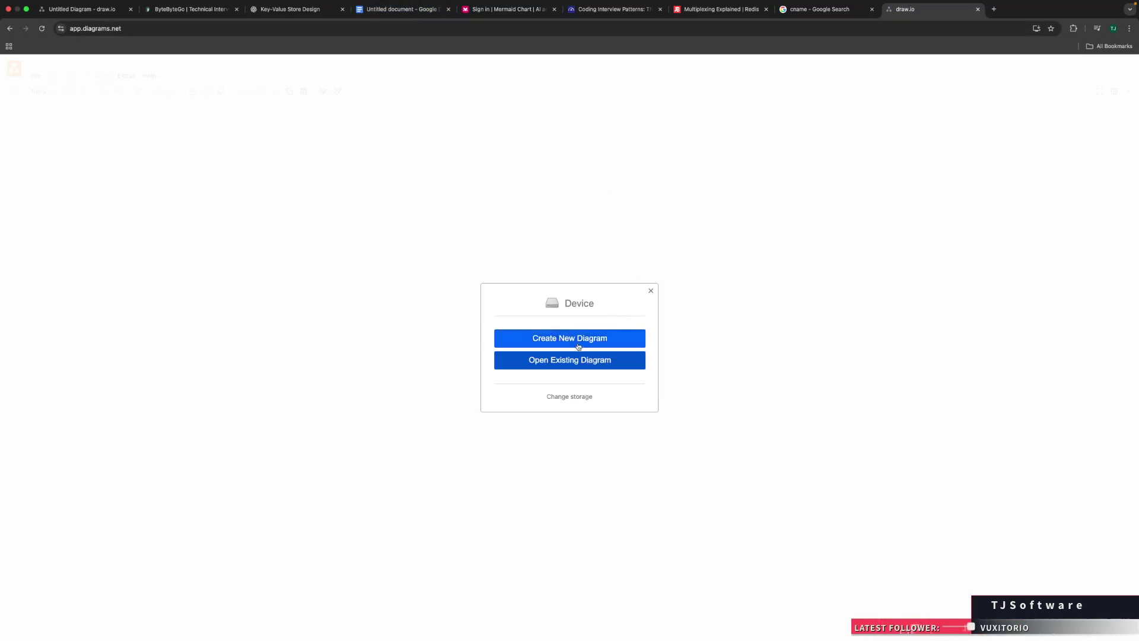
Step: Create a blank diagram stored on the device, named Key-value-store.drawio
click(579, 346)
double_click(538, 291)
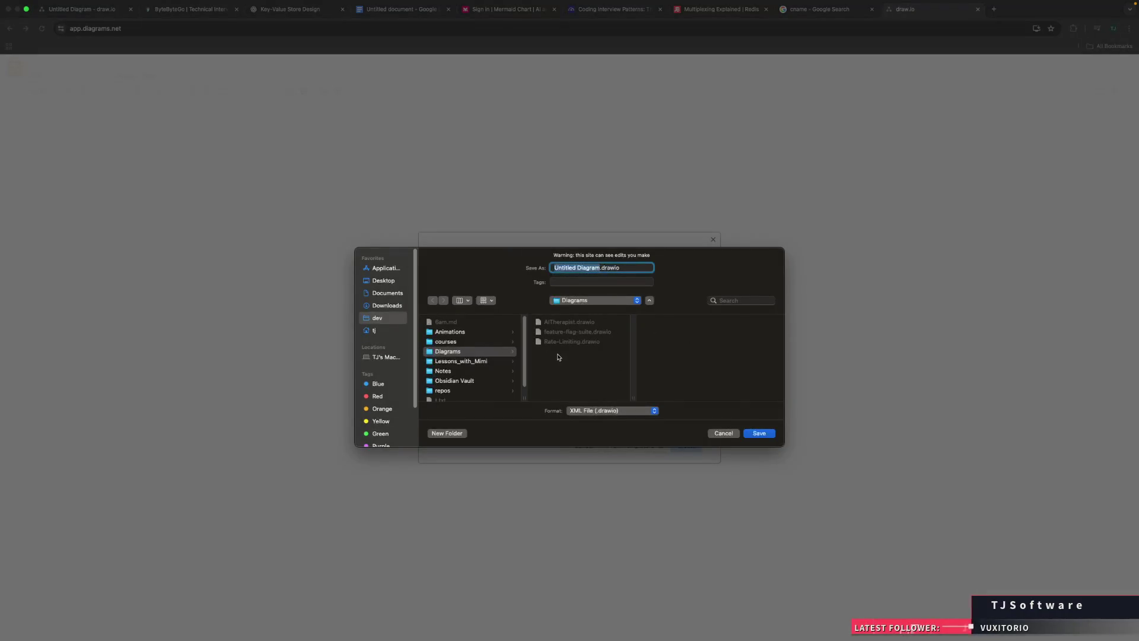
text(Key-value-d)
text(tore)
key(Return)
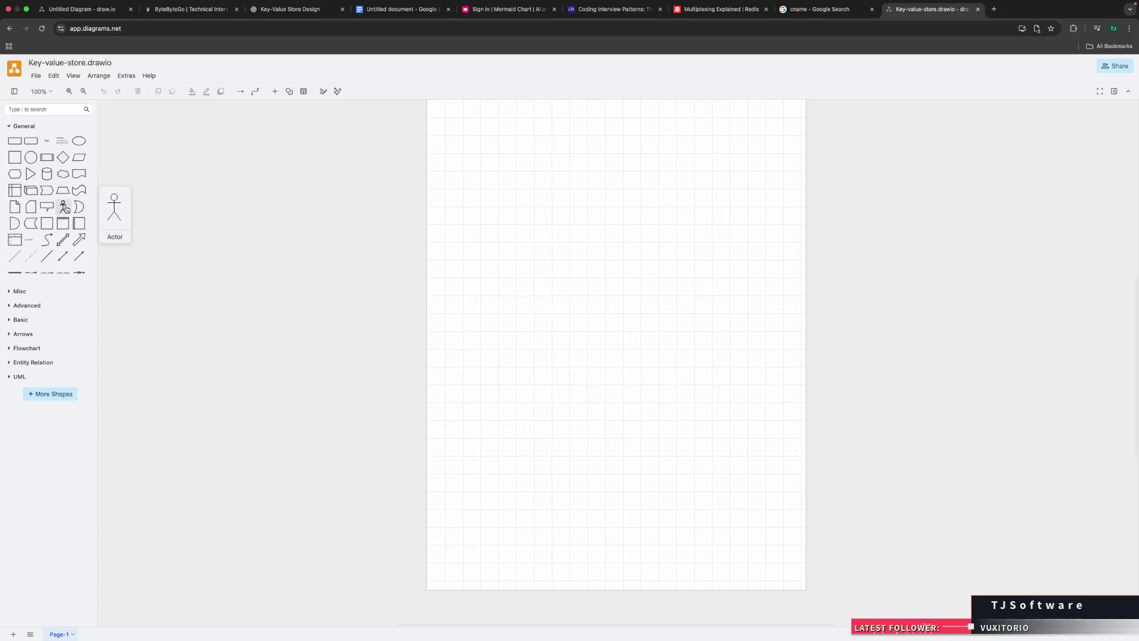
Step: Place one rectangle near the top of the page, discarding a mistakenly added Actor figure
mouse_move(62, 206)
mouse_move(62, 207)
mouse_down()
mouse_move(437, 203)
mouse_move(356, 207)
mouse_up()
key(Delete)
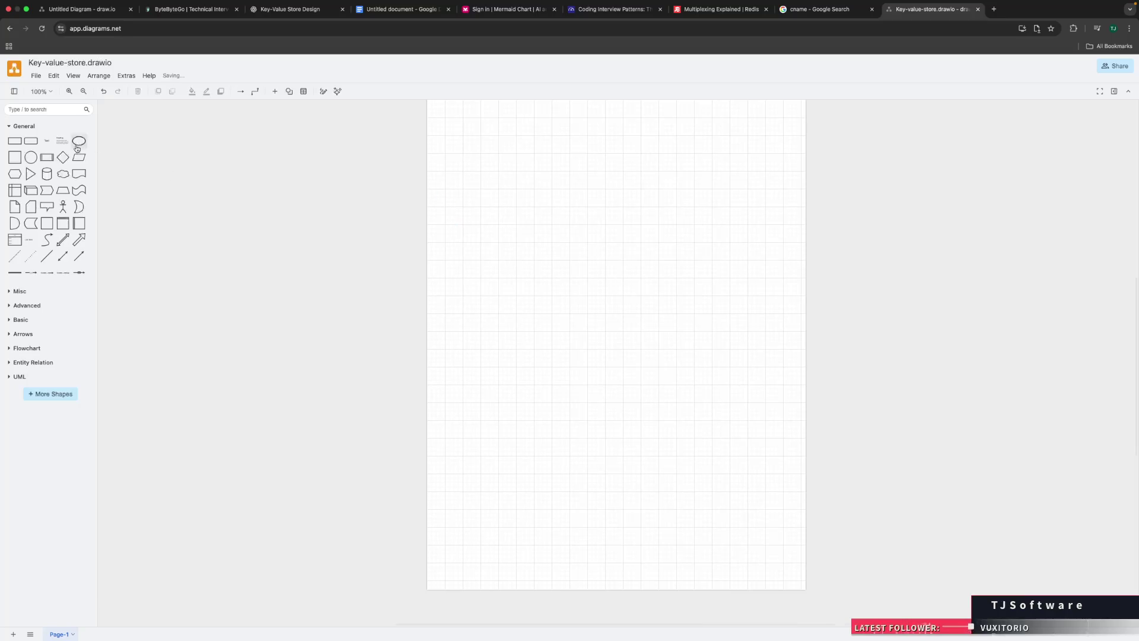
click(19, 145)
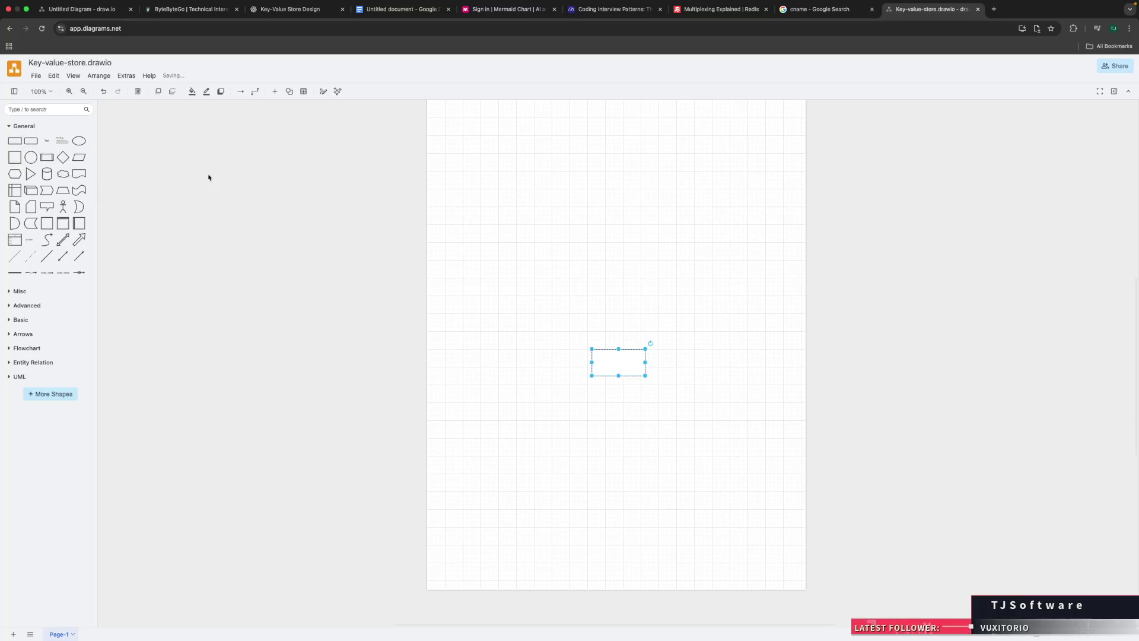
mouse_move(617, 360)
mouse_down()
mouse_move(594, 327)
mouse_move(576, 220)
mouse_up()
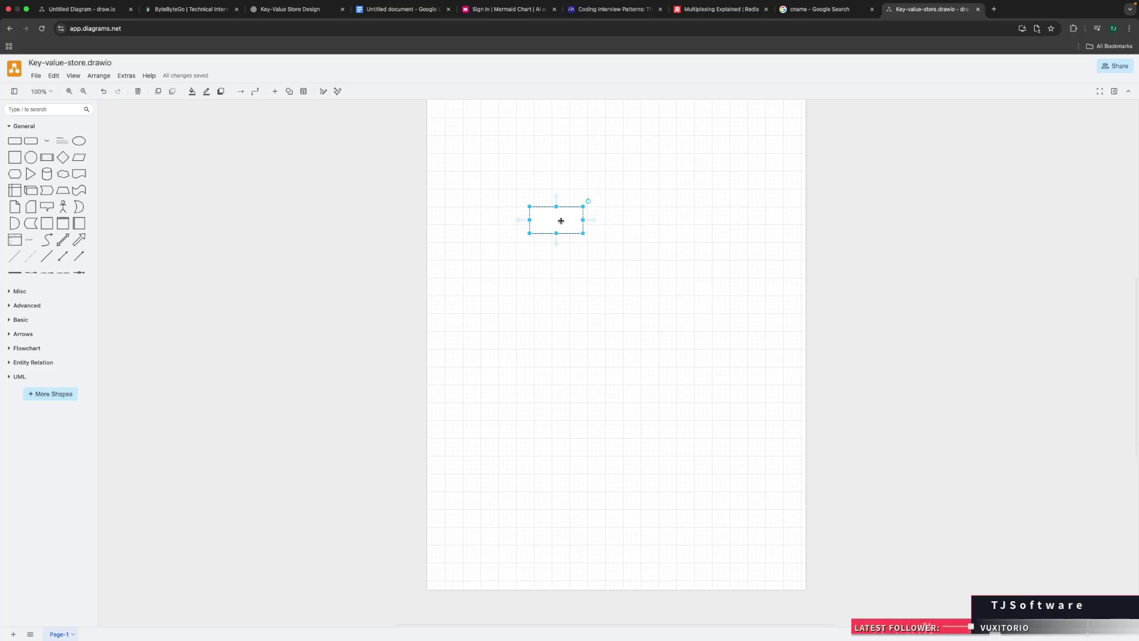
click(503, 9)
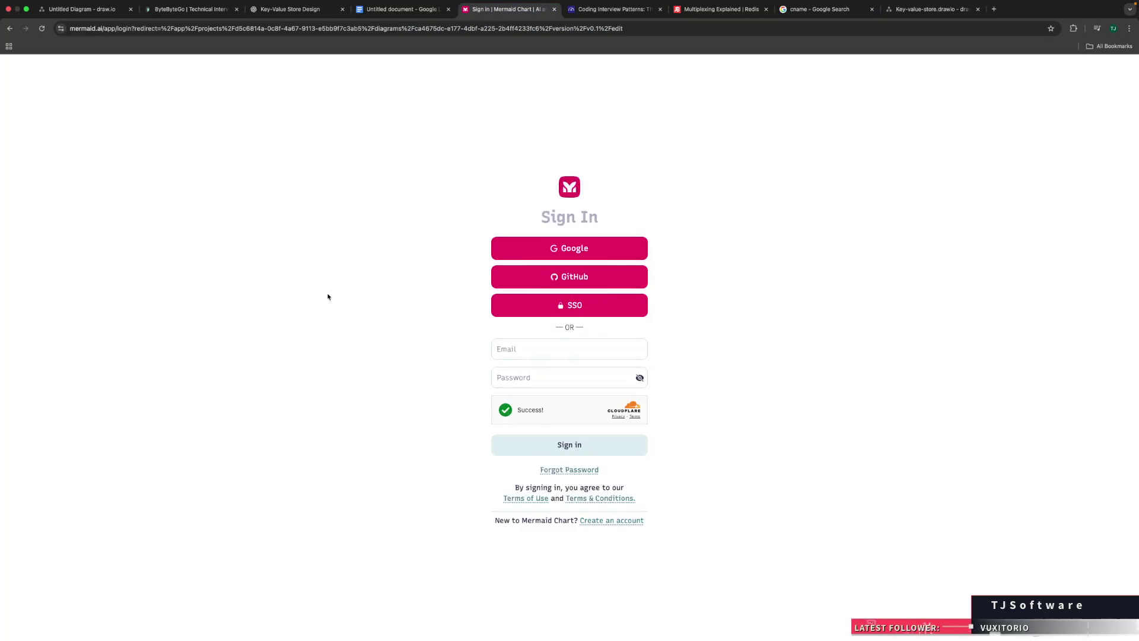
Step: Search Google for 'mermaid playground' and open the Mermaid Live Editor
click(250, 29)
text(mermaid plag)
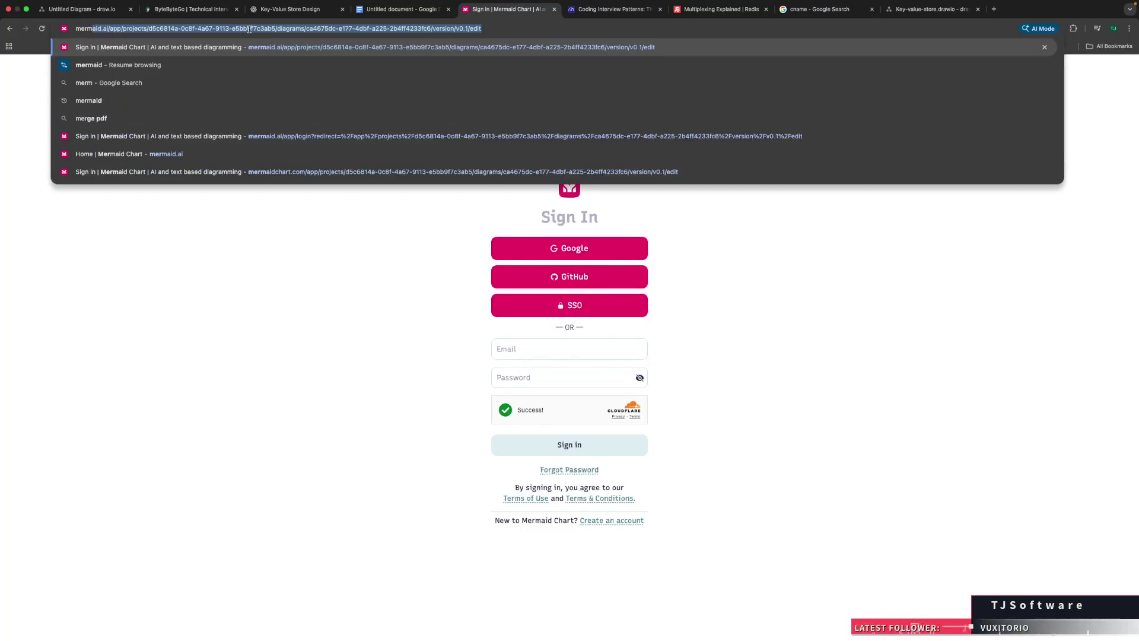
key(BackSpace)
text(yground)
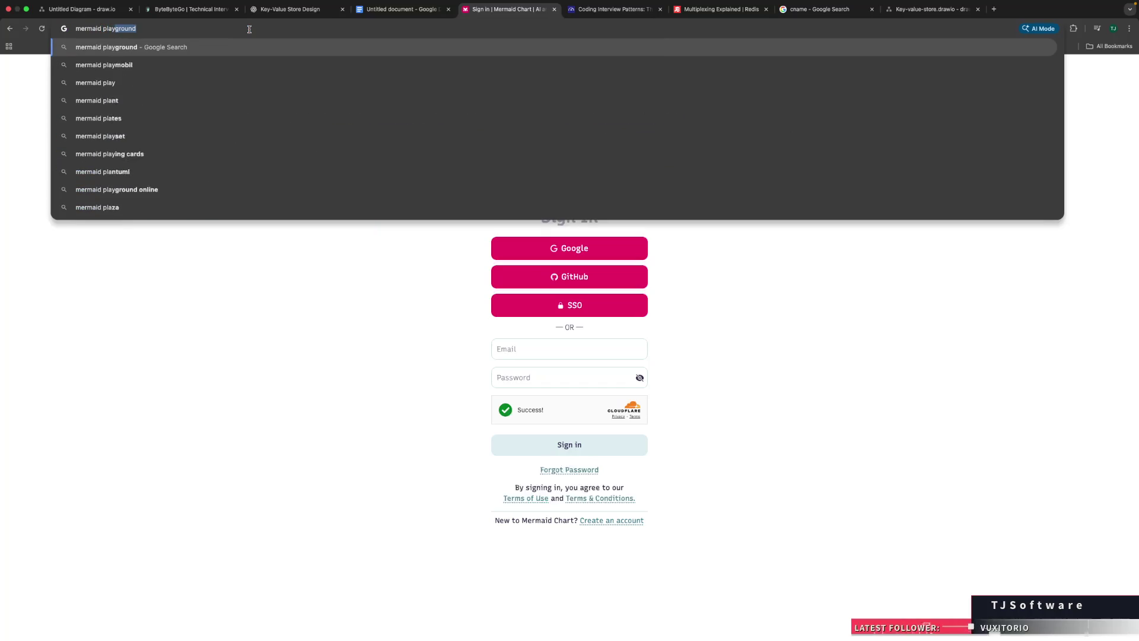
key(Return)
click(238, 164)
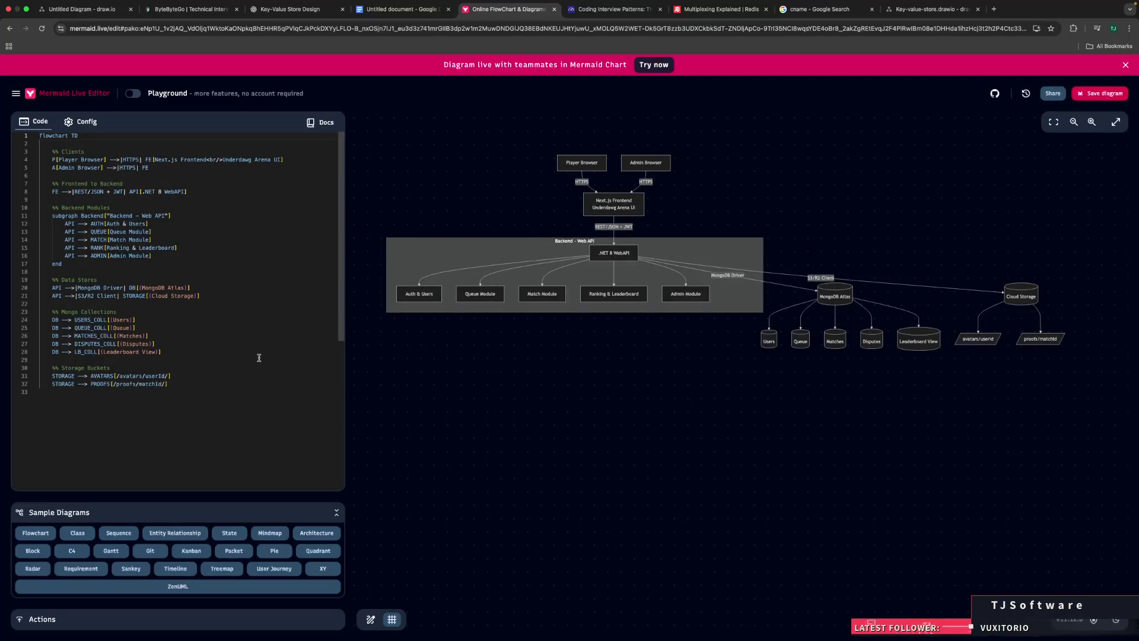
Step: Delete the editor's flowchart code, then undo so the code stays intact
mouse_move(244, 390)
mouse_down()
mouse_move(71, 219)
mouse_move(93, 138)
mouse_move(32, 158)
mouse_move(54, 160)
mouse_up()
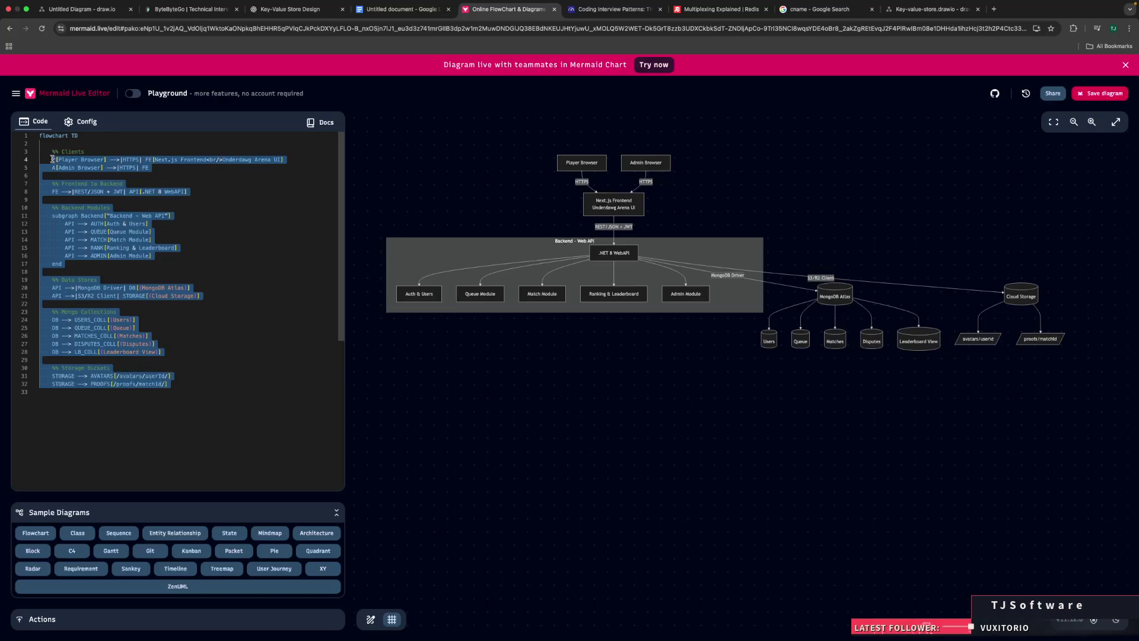
key(BackSpace)
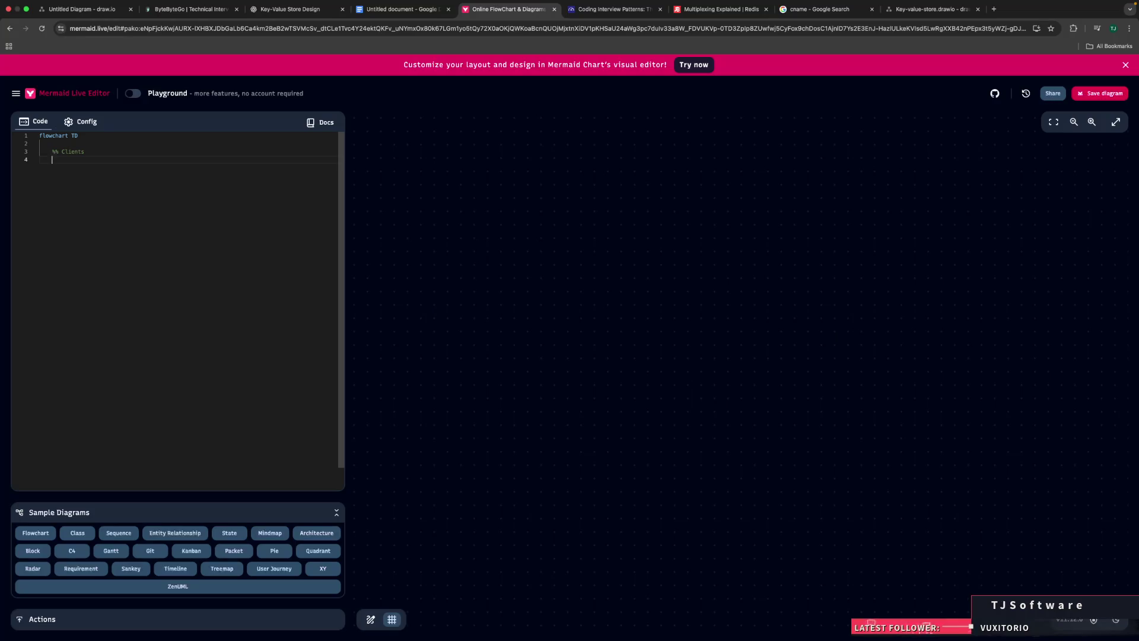
key(ctrl+z)
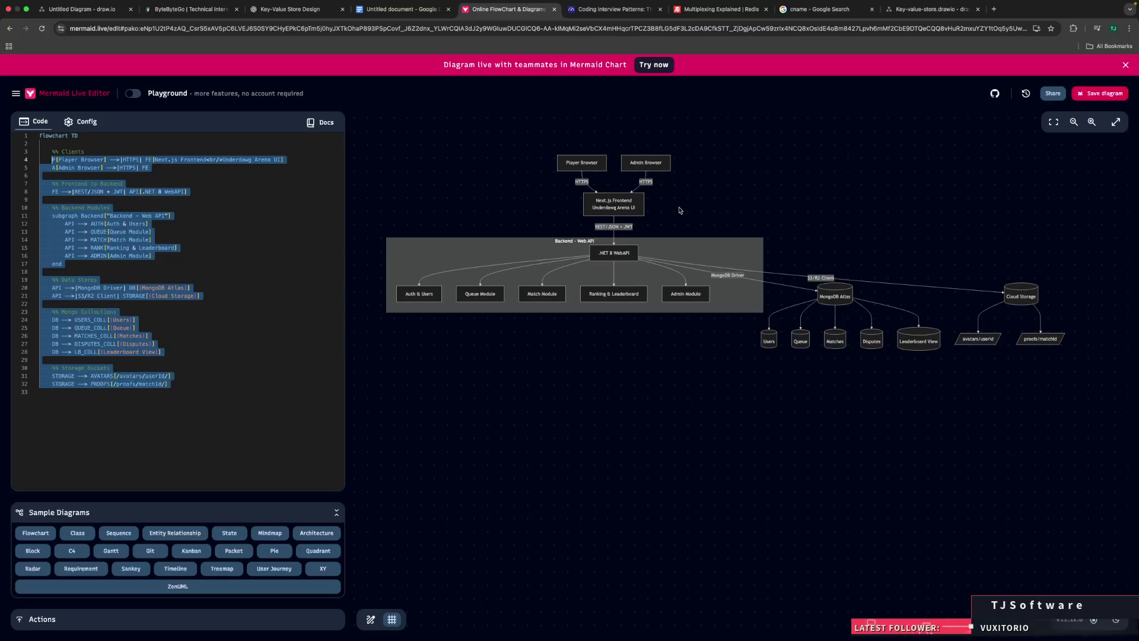
click(173, 308)
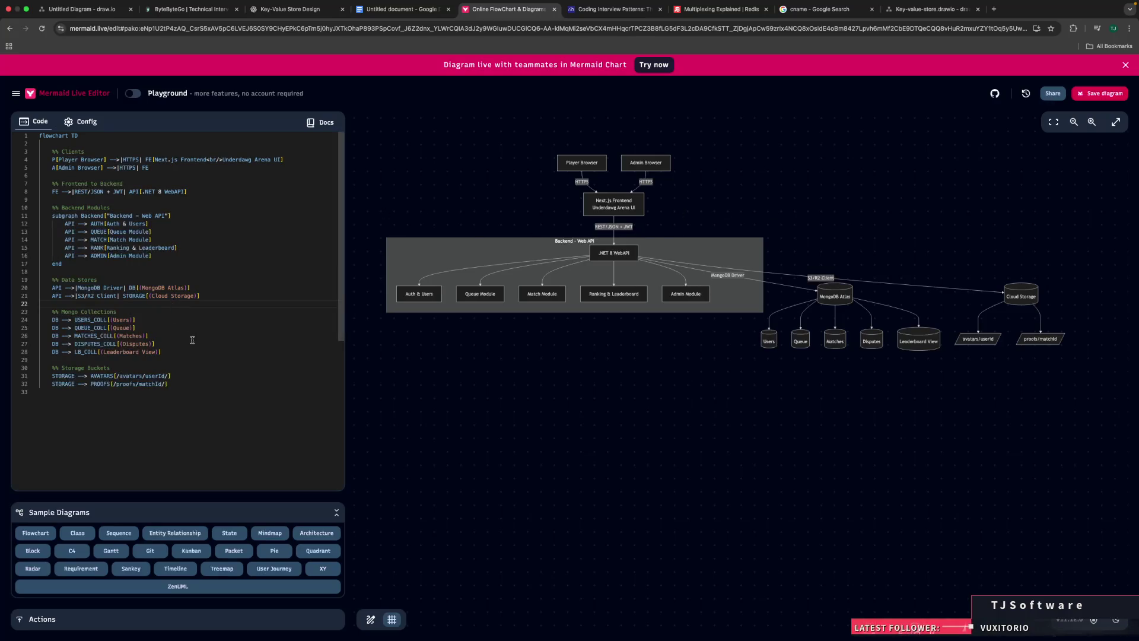
drag(219, 397, 2, 96)
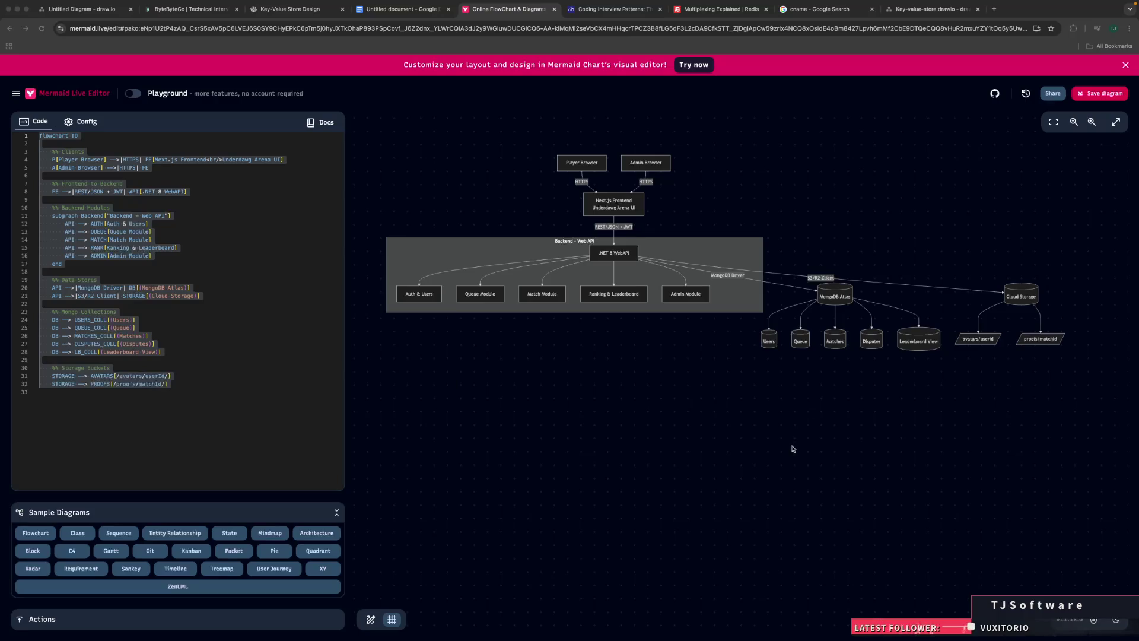
click(227, 308)
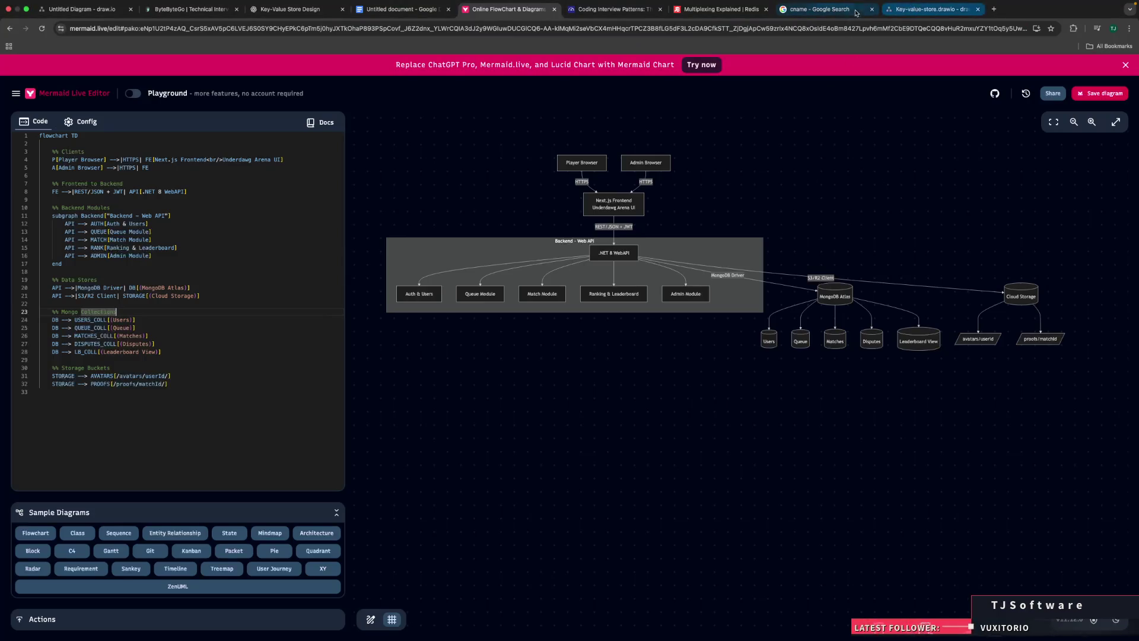
Step: Return to the requirements document and scroll past the system-concerns paragraph
click(380, 9)
click(479, 306)
scroll(478, 305, down, 2)
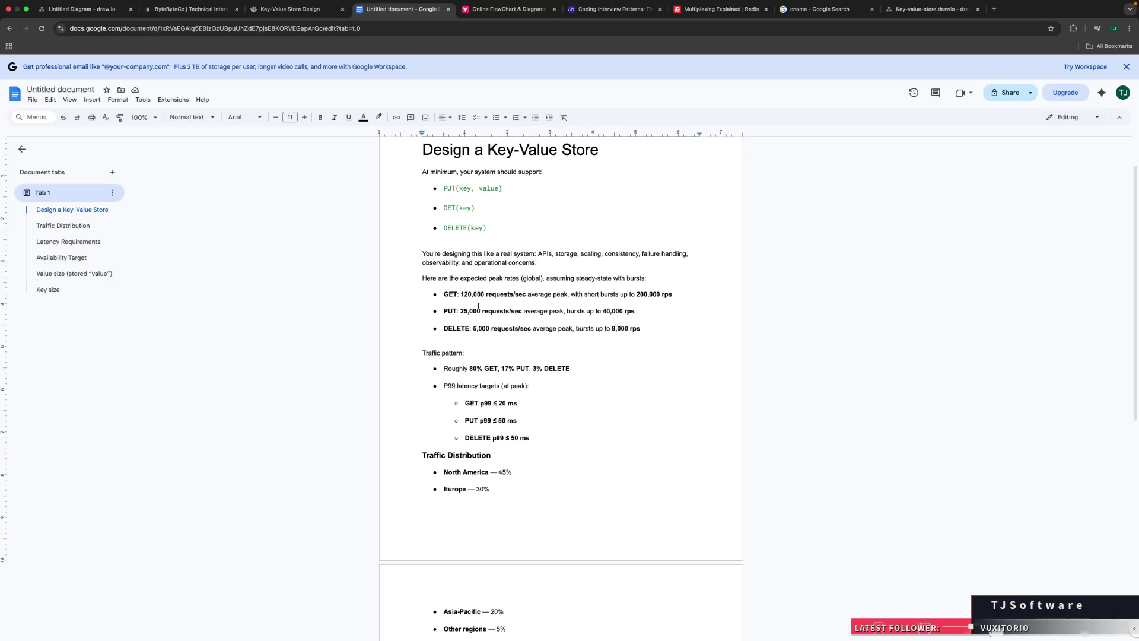
Step: Review the PUT(key, value) and GET(key) lines, then scroll to the Latency through Key size sections
click(605, 336)
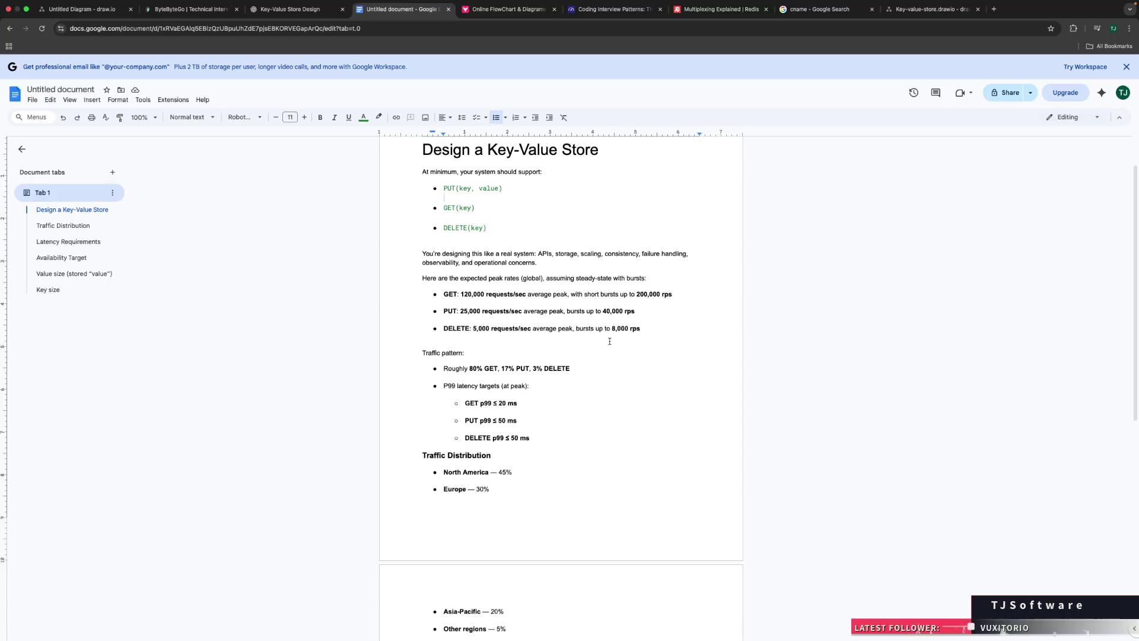
double_click(454, 188)
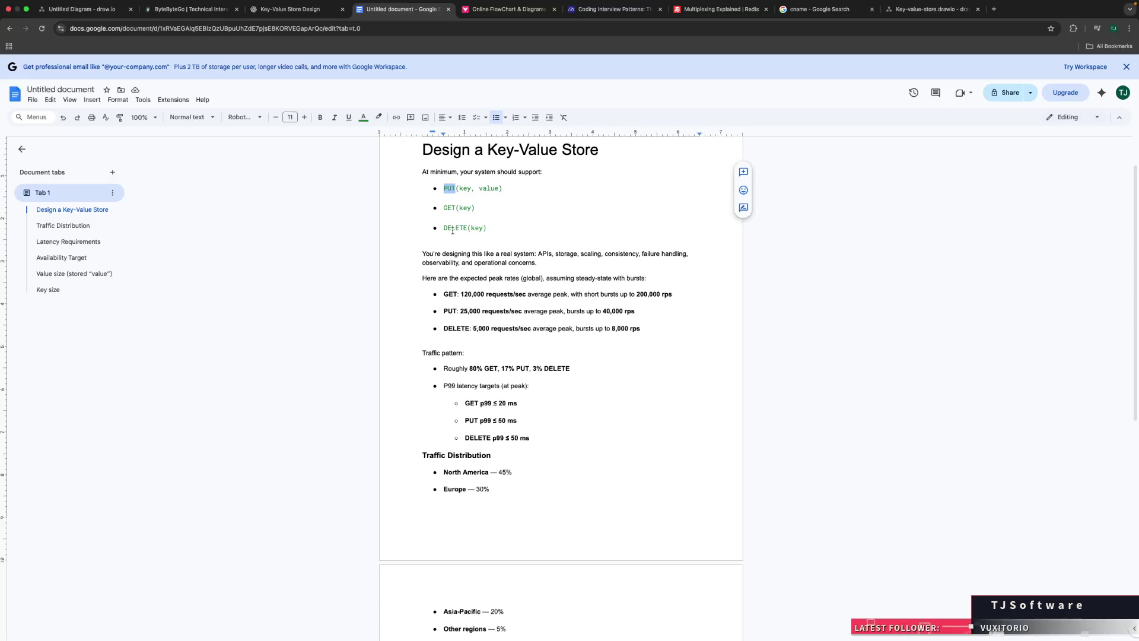
triple_click(450, 187)
triple_click(463, 209)
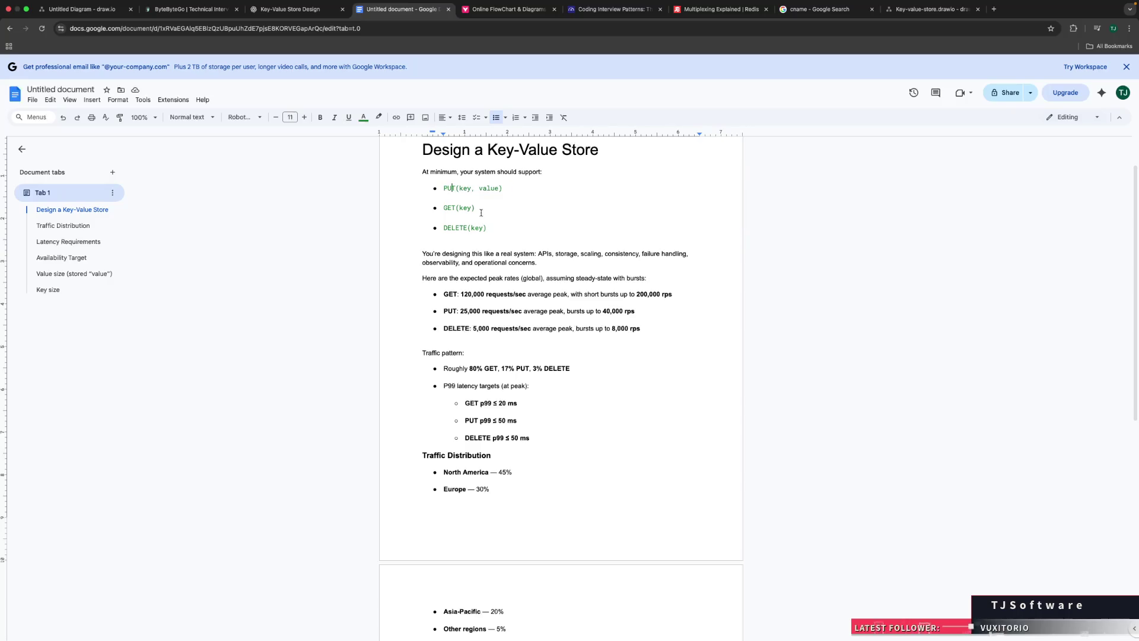
click(462, 214)
scroll(508, 331, down, 4)
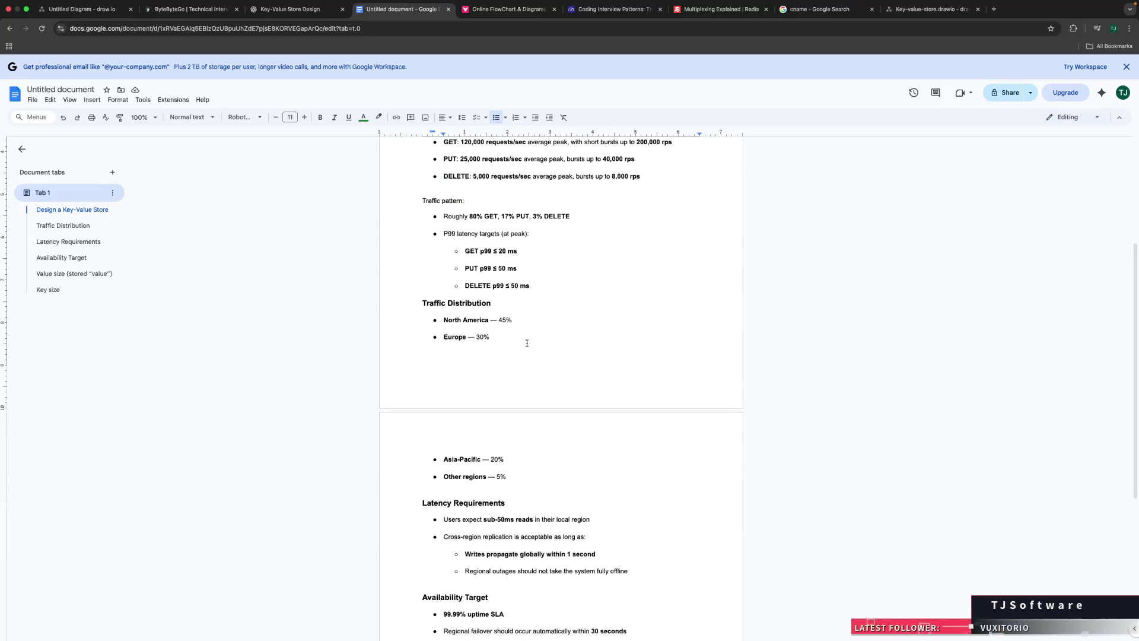
scroll(516, 271, down, 2)
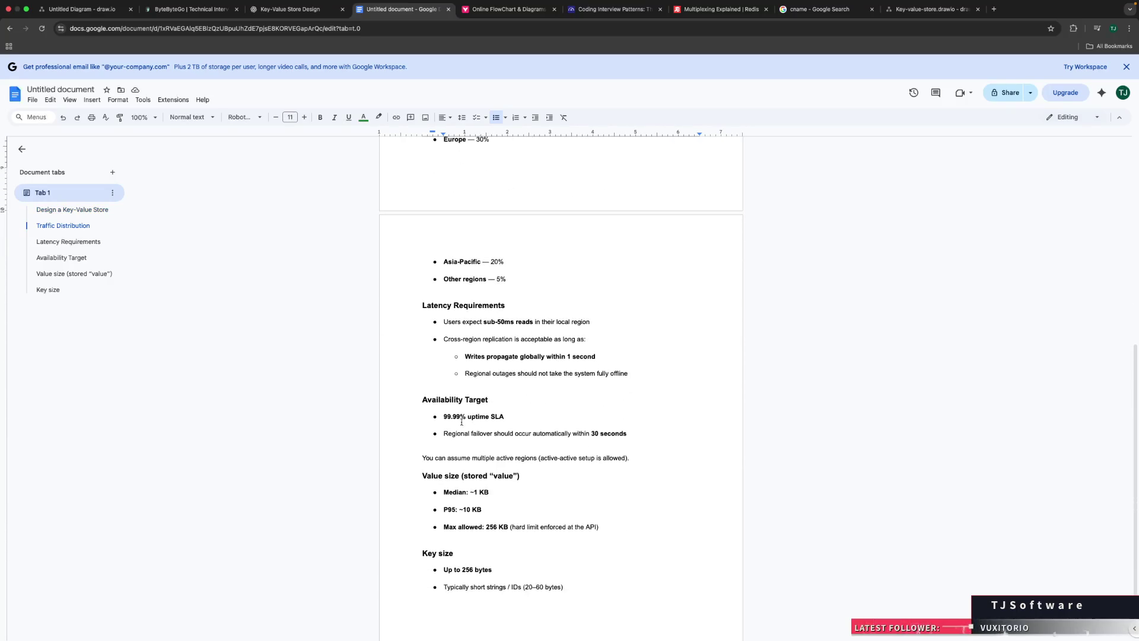
scroll(489, 463, up, 6)
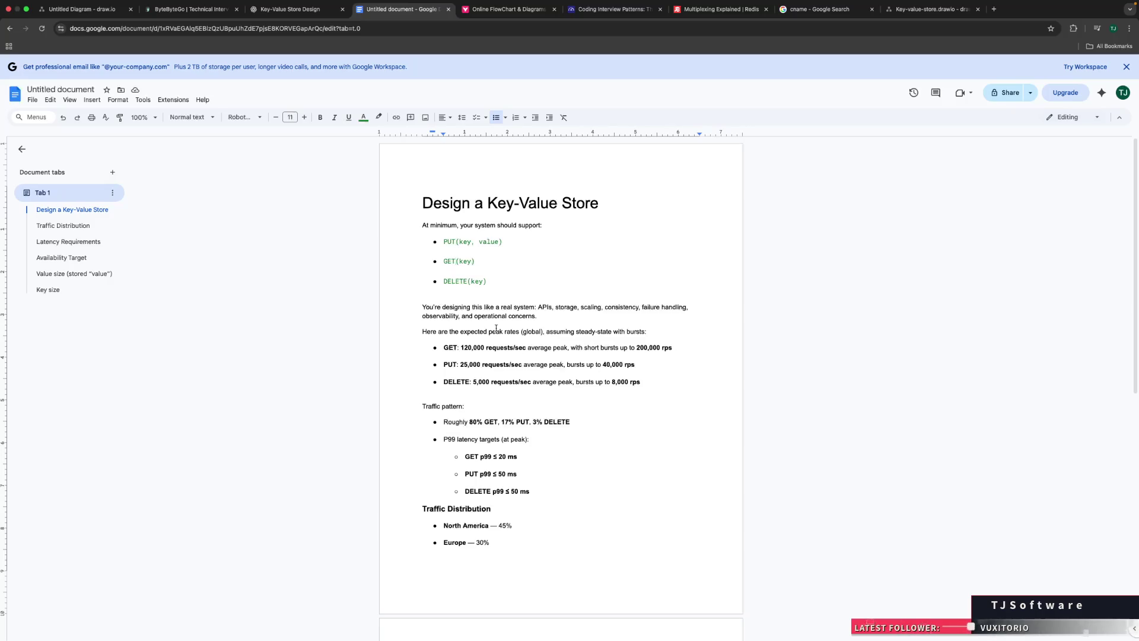
scroll(496, 329, down, 7)
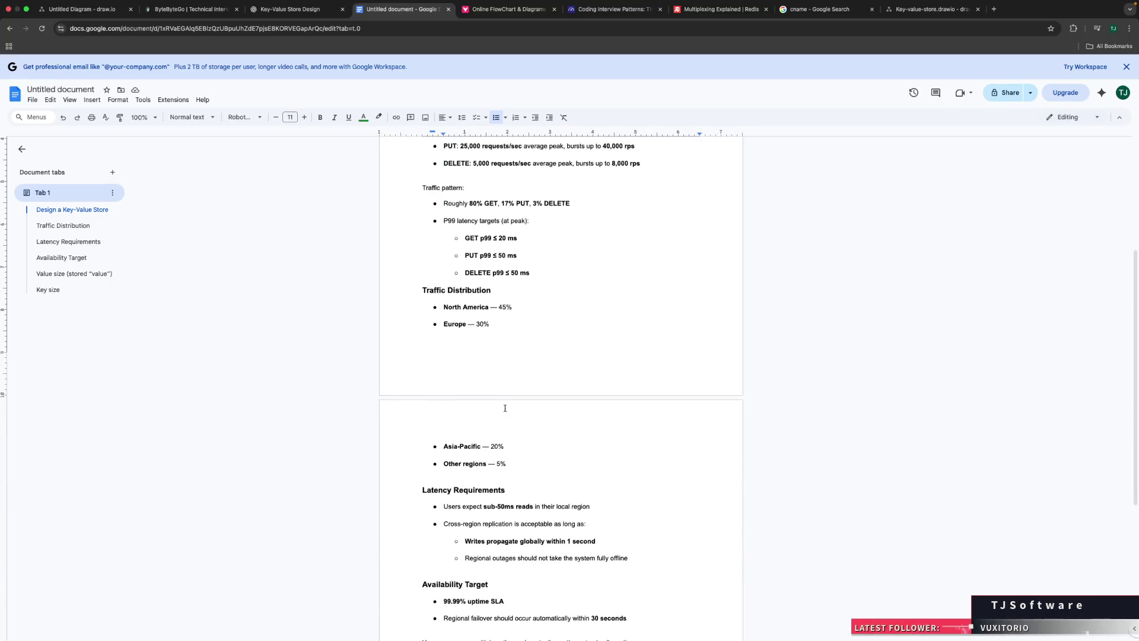
scroll(503, 426, down, 1)
mouse_move(489, 417)
mouse_down()
mouse_move(450, 419)
mouse_move(490, 434)
mouse_move(467, 435)
mouse_up()
click(463, 434)
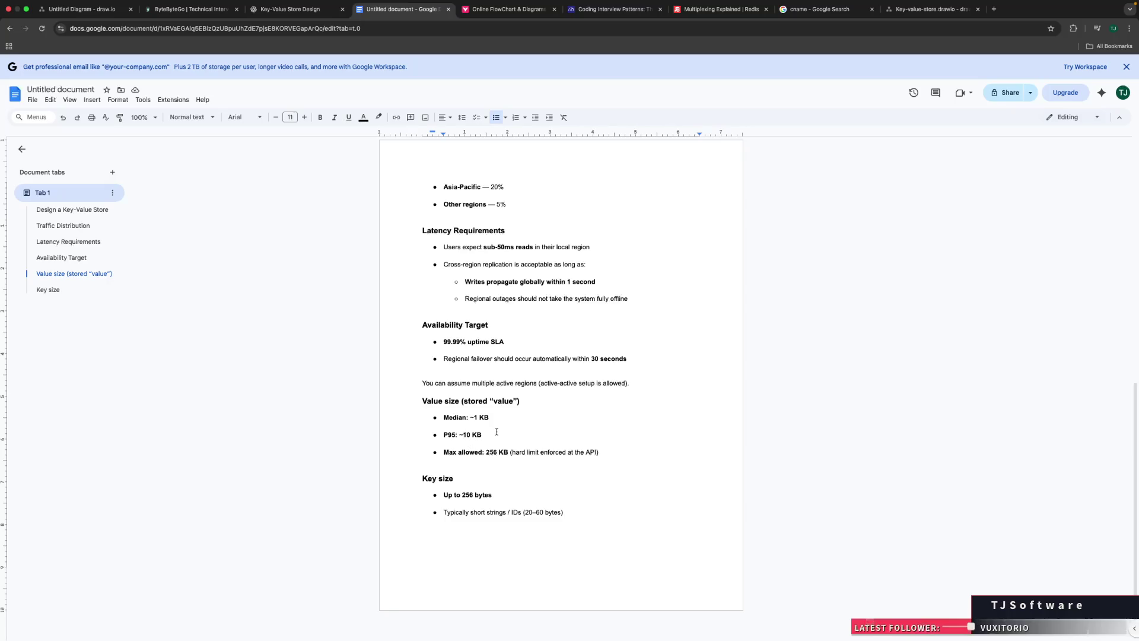
click(497, 431)
key(shift+Right)
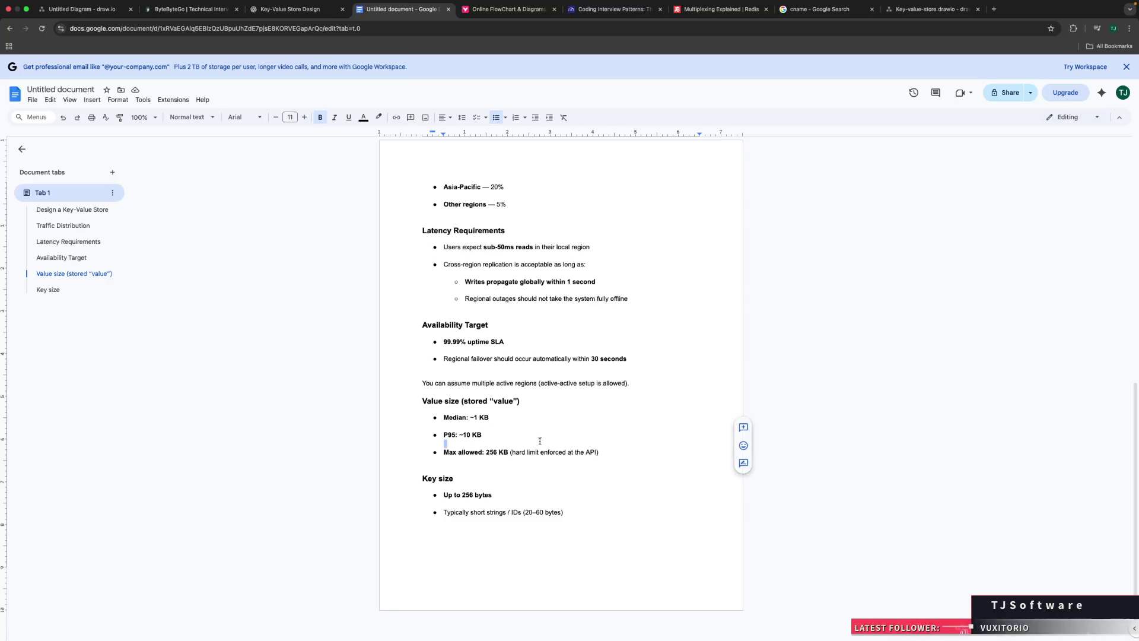
click(651, 451)
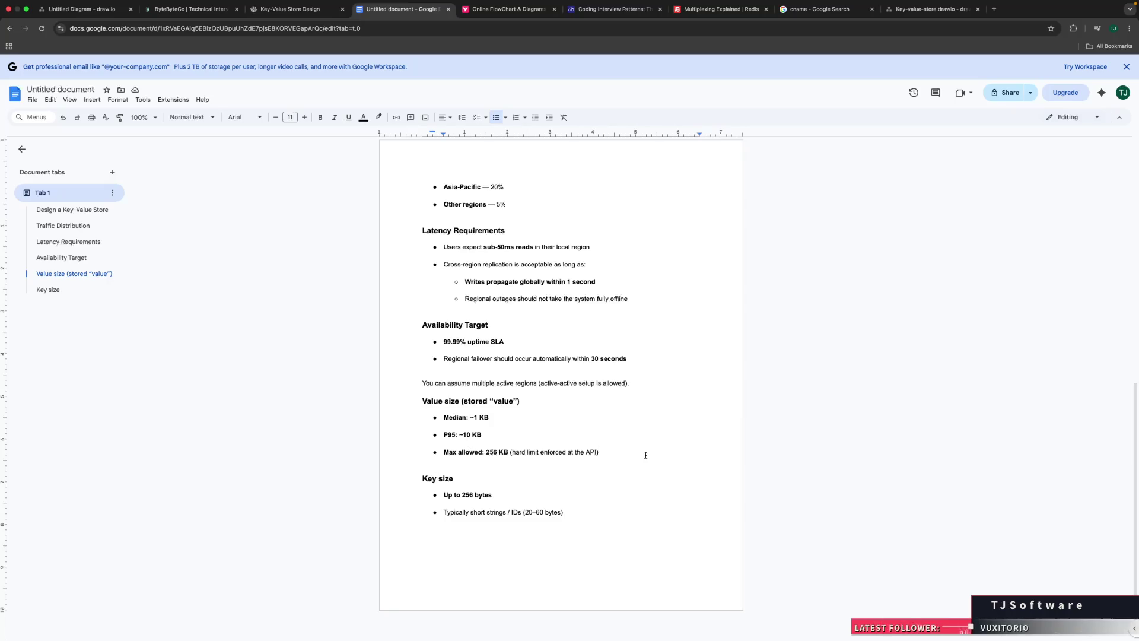
scroll(646, 455, up, 10)
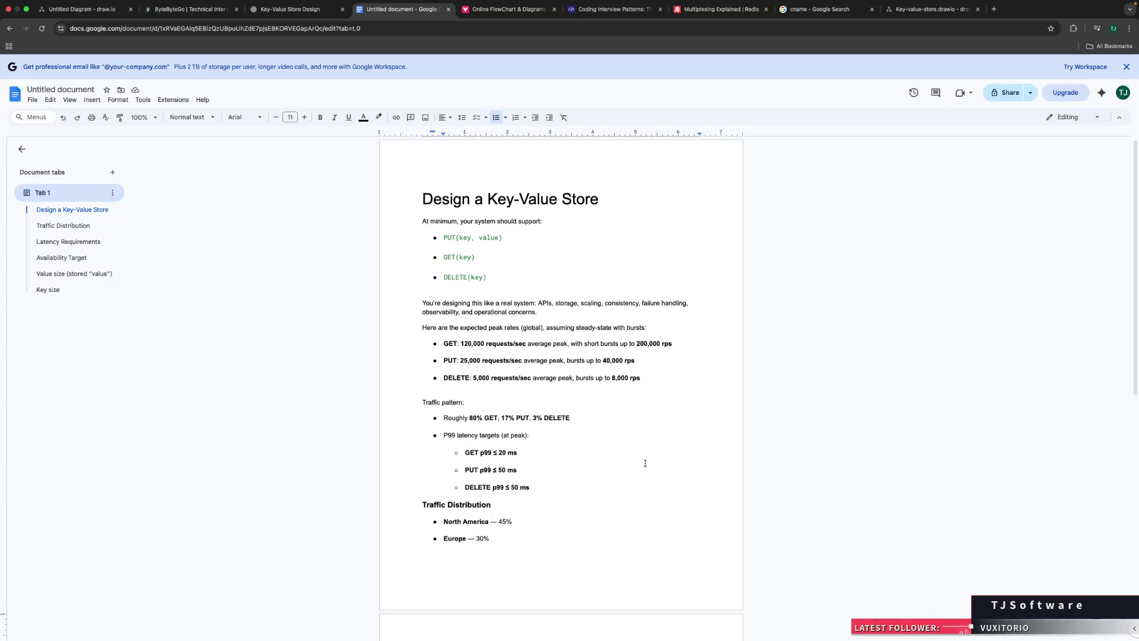
scroll(645, 463, up, 1)
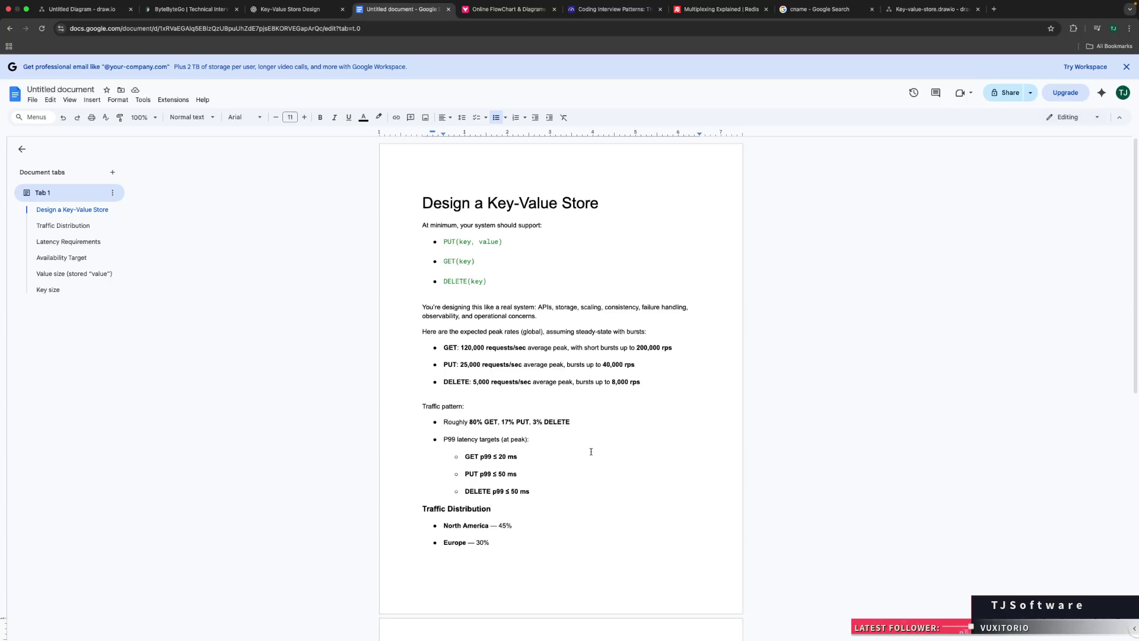
click(565, 489)
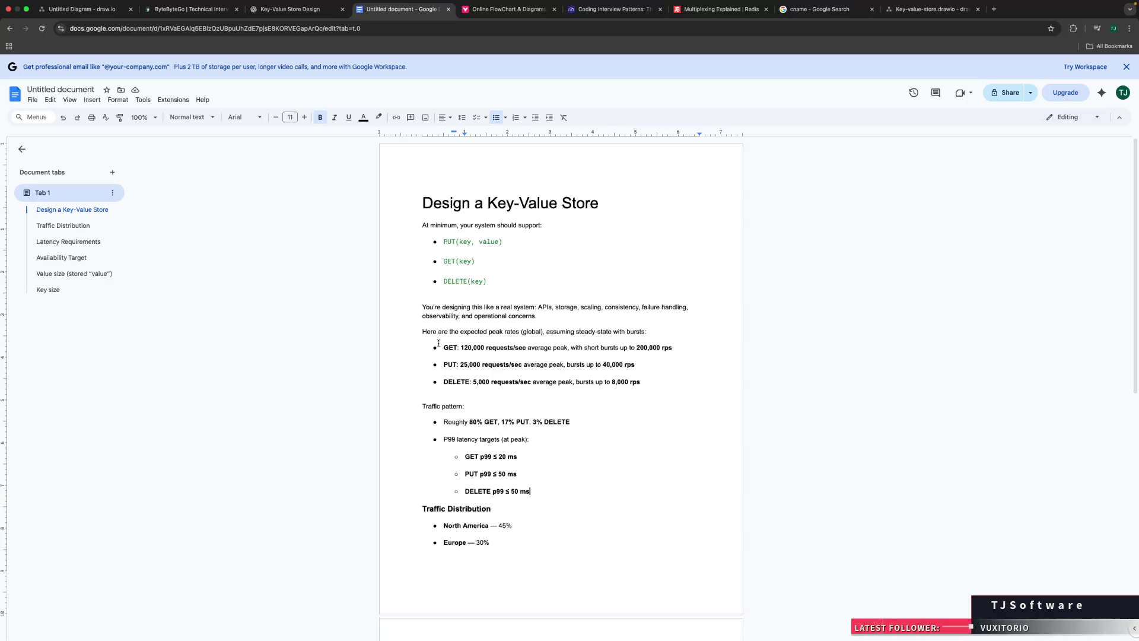
mouse_move(442, 346)
mouse_down()
mouse_move(648, 383)
mouse_move(446, 383)
mouse_move(442, 347)
mouse_up()
click(649, 383)
click(634, 375)
mouse_move(461, 349)
mouse_down()
mouse_move(511, 359)
mouse_move(515, 349)
mouse_up()
click(516, 347)
triple_click(463, 349)
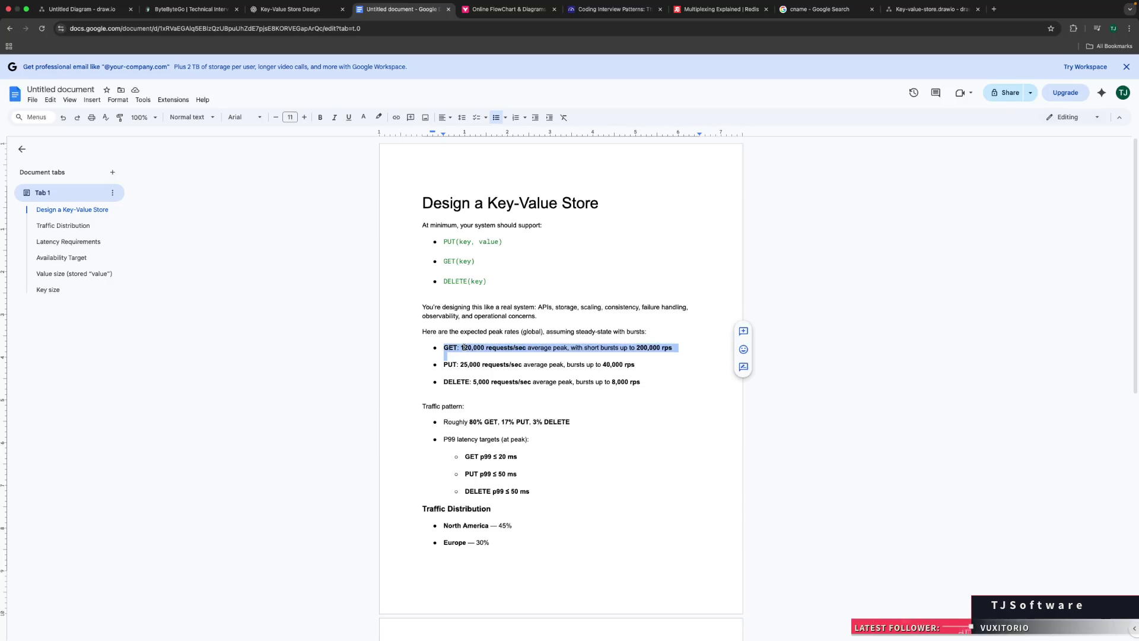
double_click(463, 347)
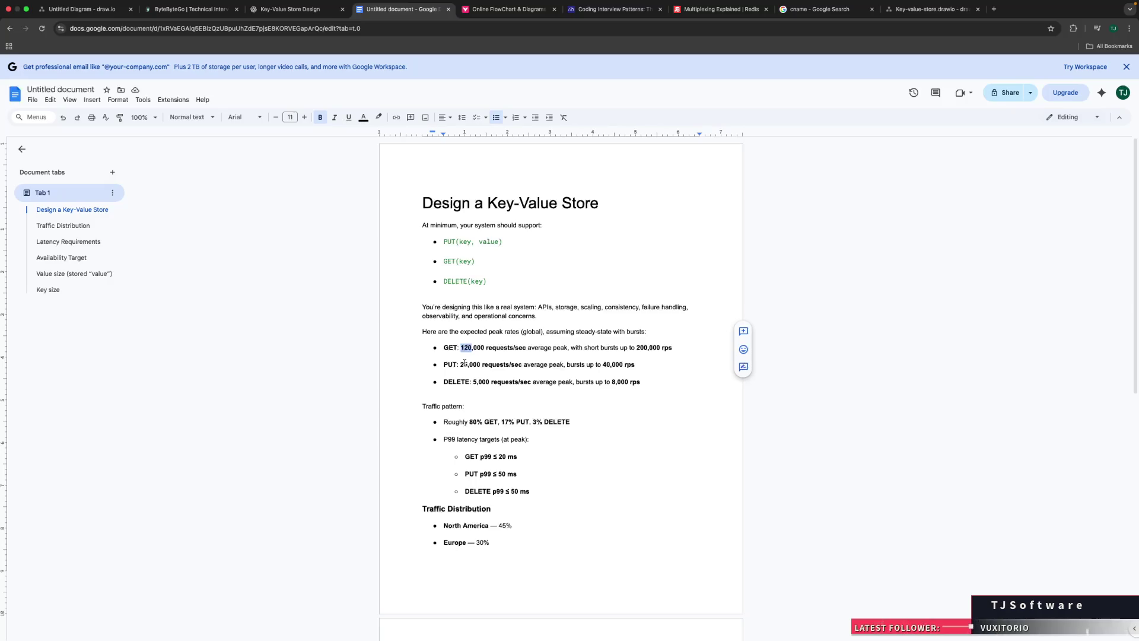
double_click(466, 363)
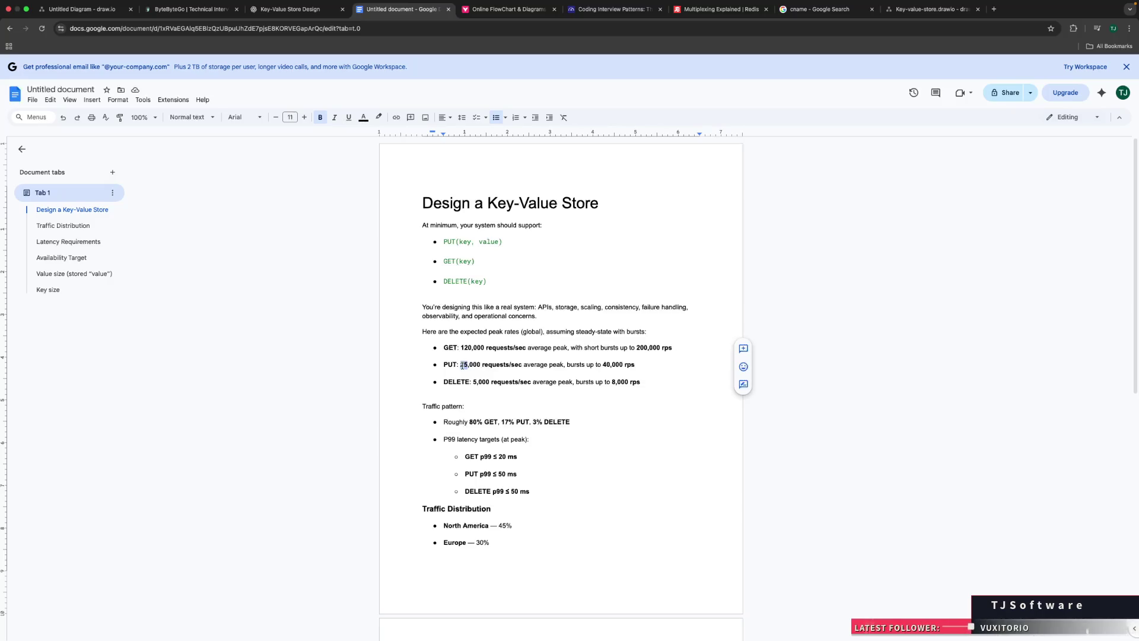
click(463, 365)
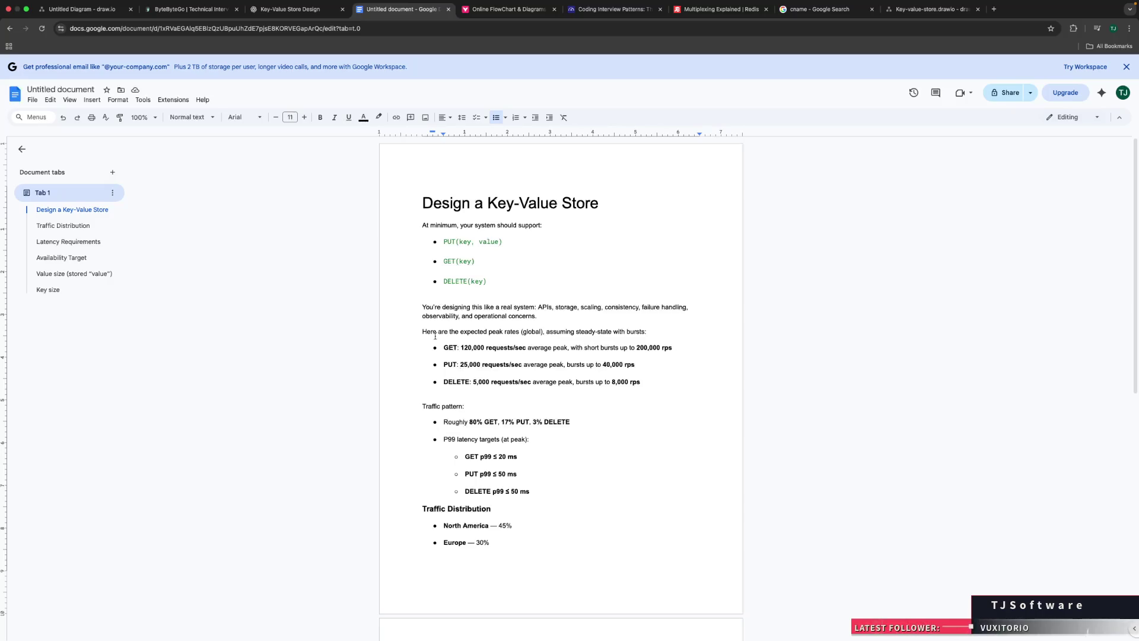
click(462, 349)
click(471, 348)
triple_click(471, 347)
click(467, 355)
Step: Switch to ByteByteGo and open chapter 03, Back-of-the-envelope Estimation
click(171, 15)
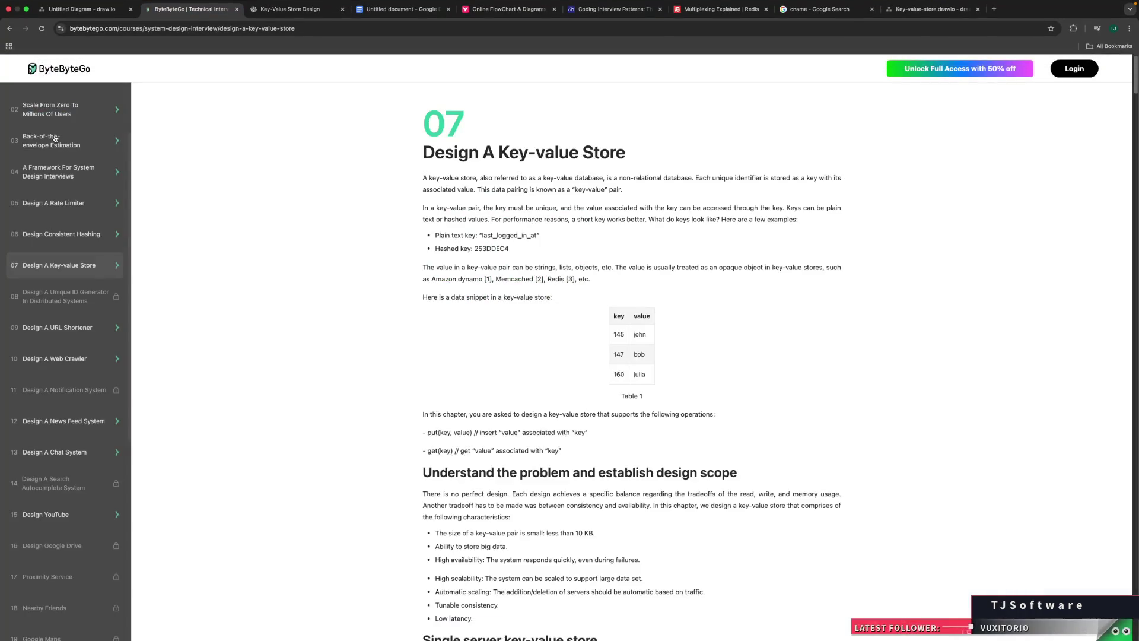
click(99, 148)
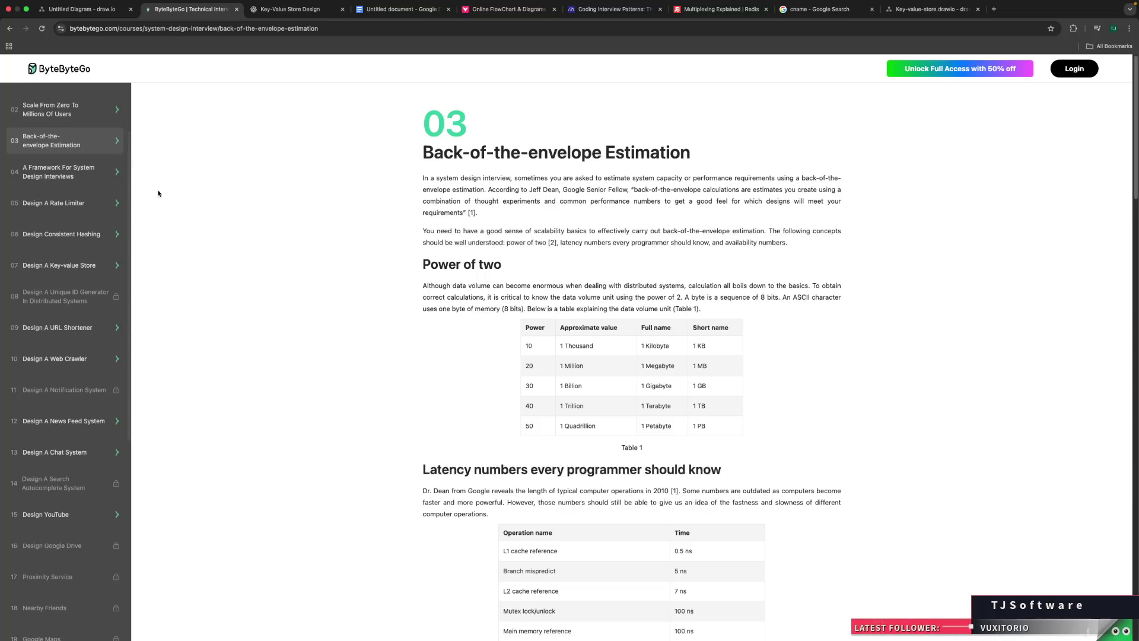
Step: Study the Power of two table, highlighting its heading and the Thousand and KB entries
scroll(211, 250, down, 15)
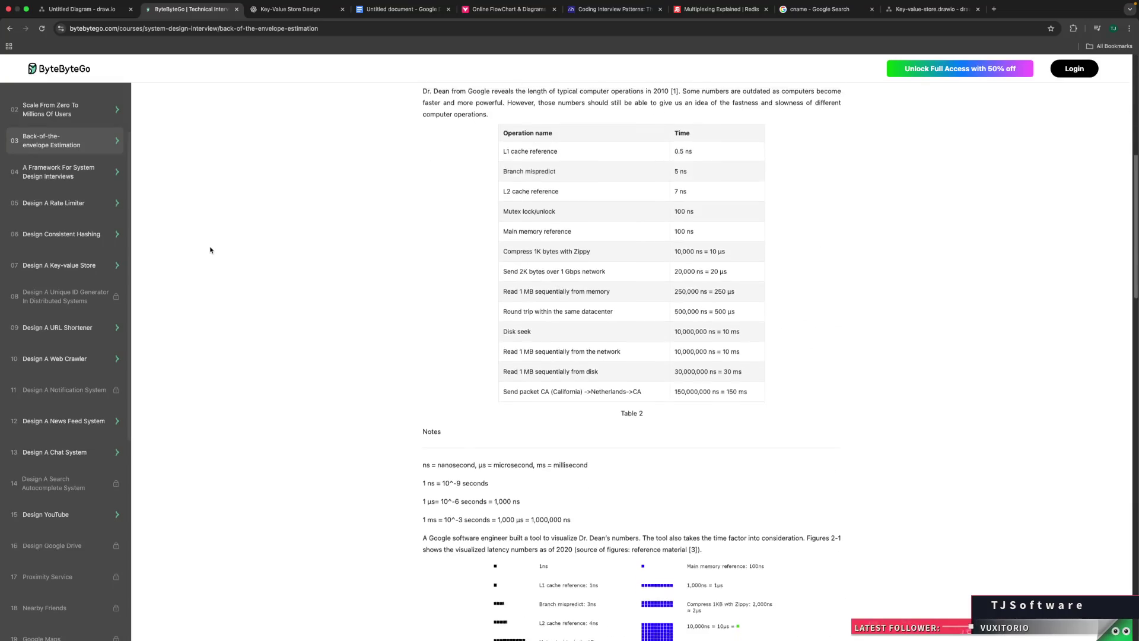
scroll(212, 250, down, 10)
scroll(215, 252, up, 15)
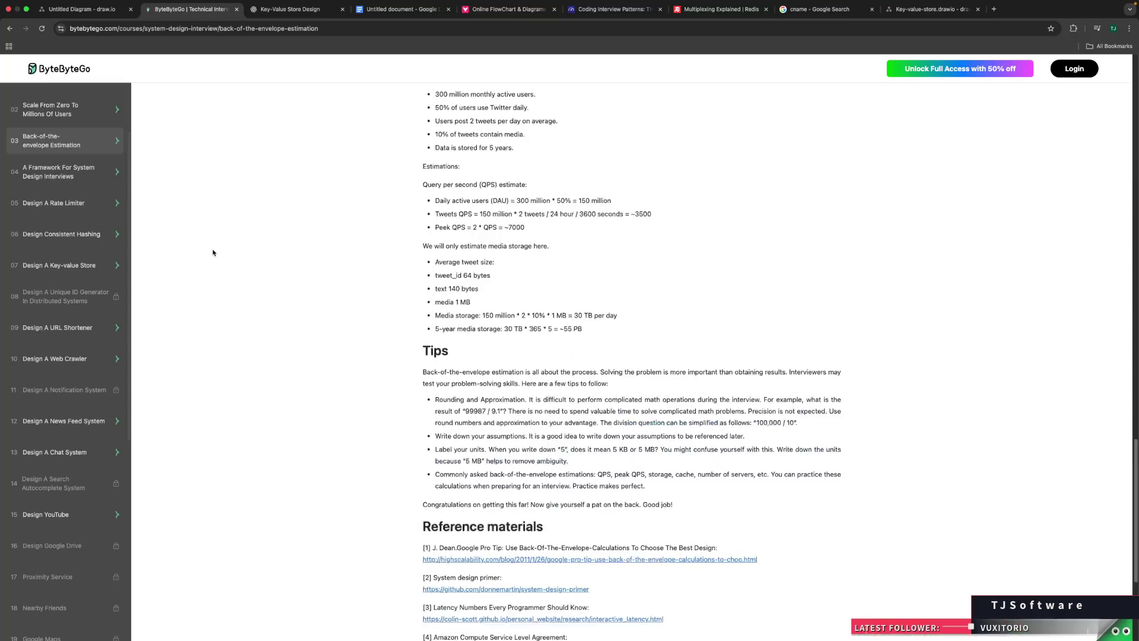
scroll(217, 253, up, 5)
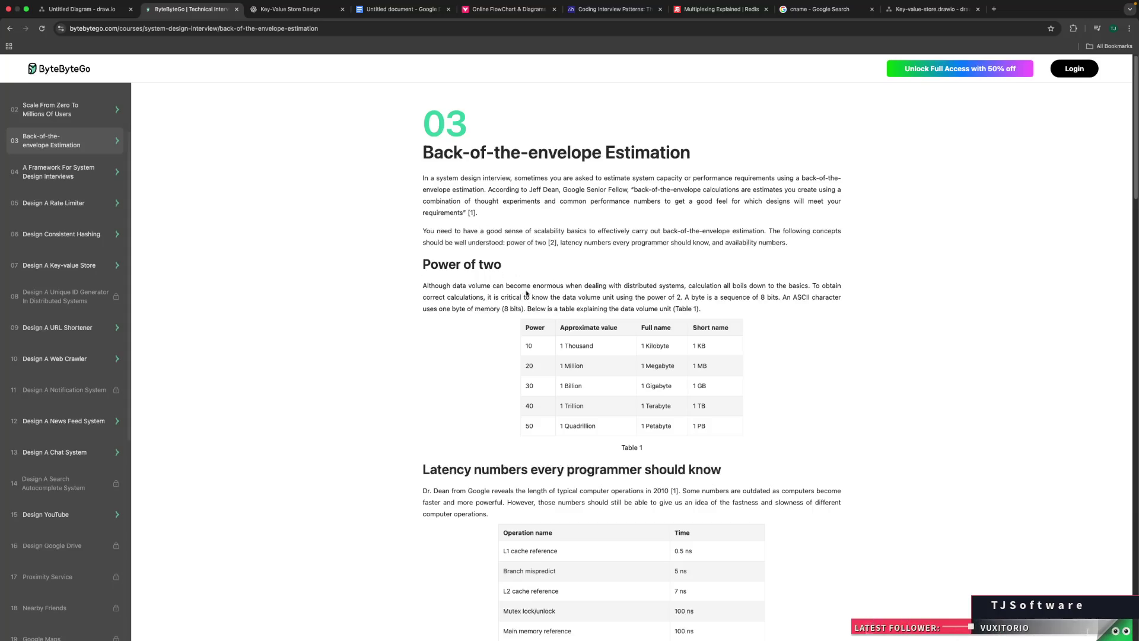
double_click(699, 345)
double_click(579, 345)
click(545, 339)
drag(421, 264, 518, 265)
click(517, 266)
Step: Scroll down through the chapter to read the latency numbers list
scroll(739, 353, down, 3)
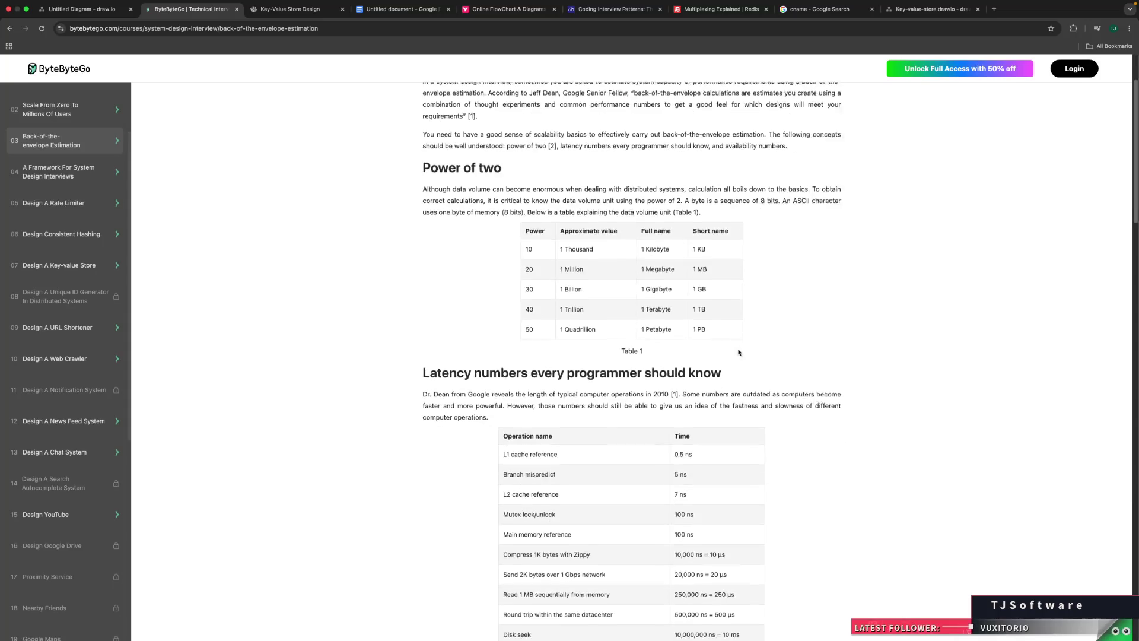
scroll(453, 361, down, 3)
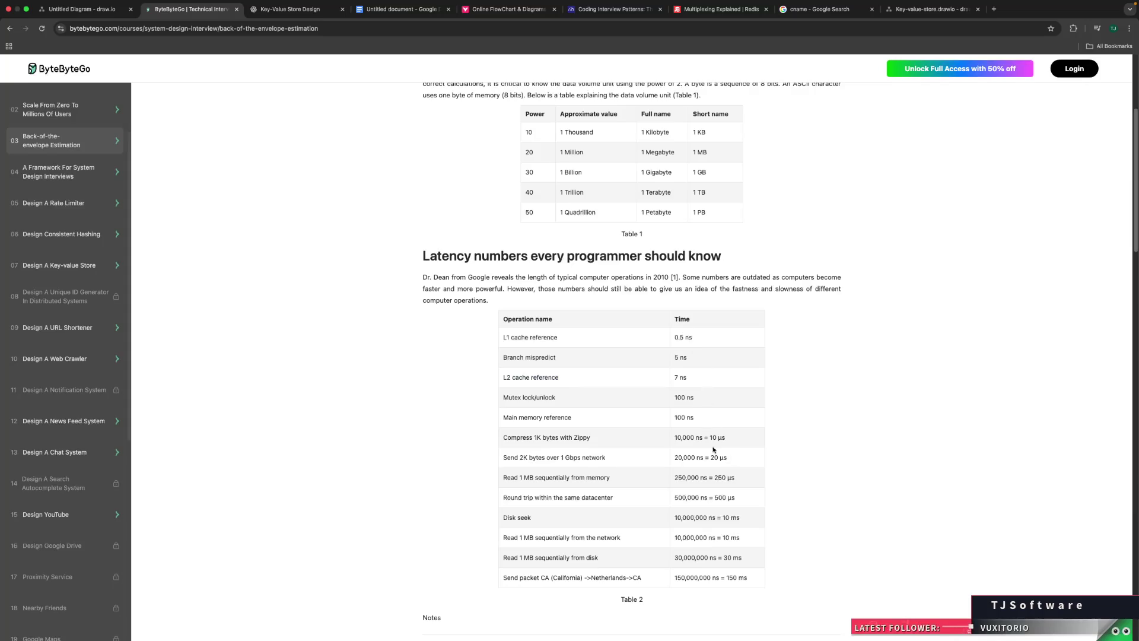
scroll(496, 433, down, 5)
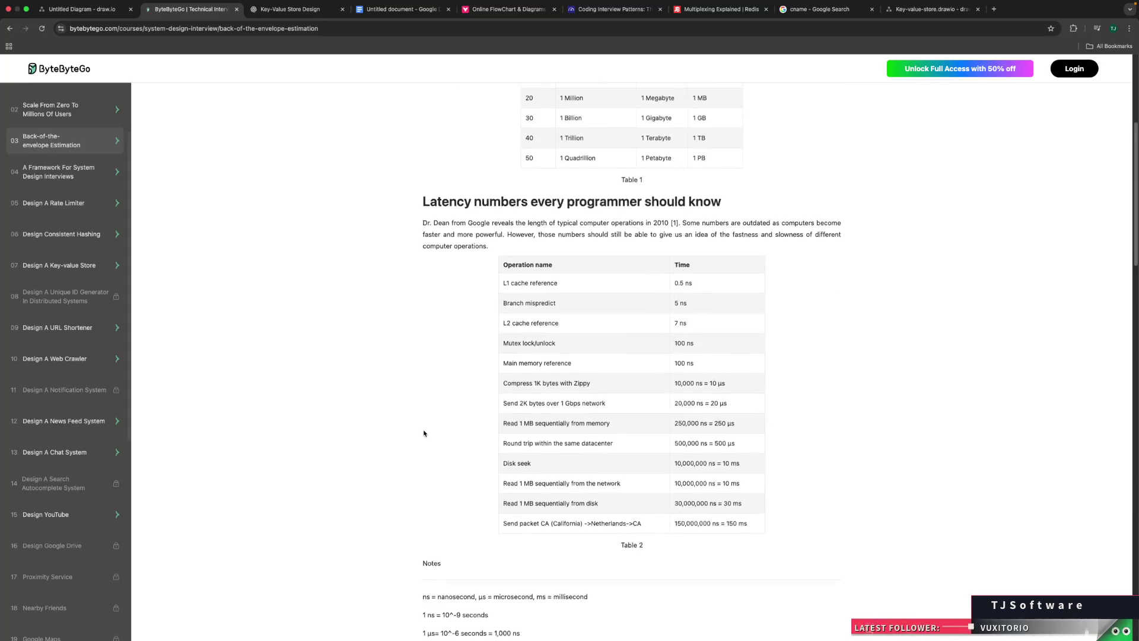
scroll(424, 434, down, 3)
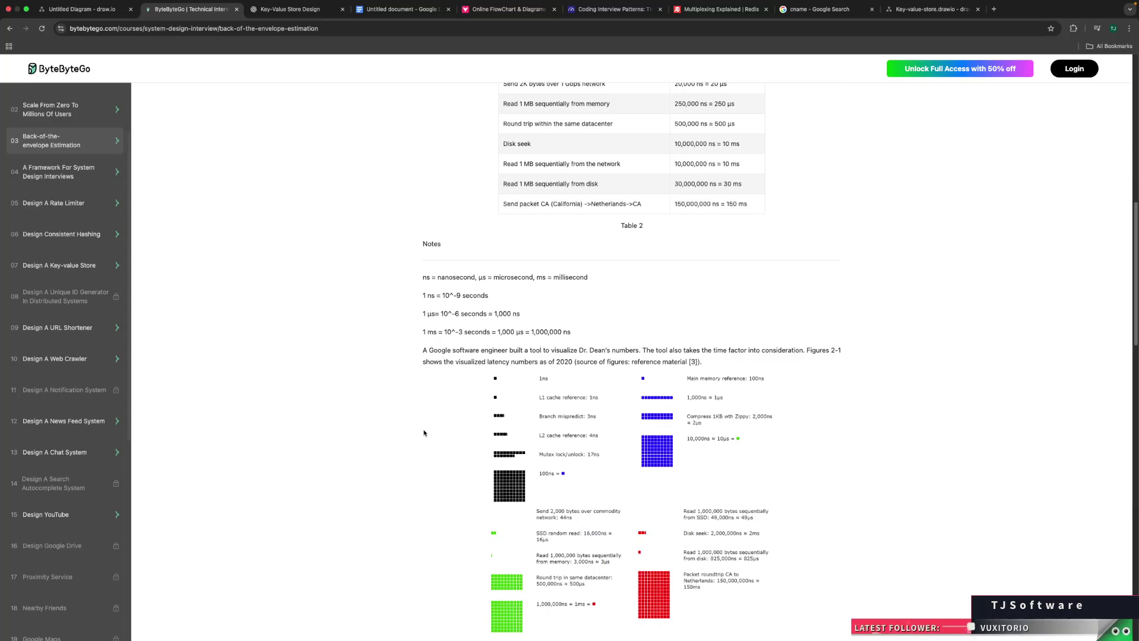
scroll(424, 432, down, 5)
scroll(425, 430, down, 5)
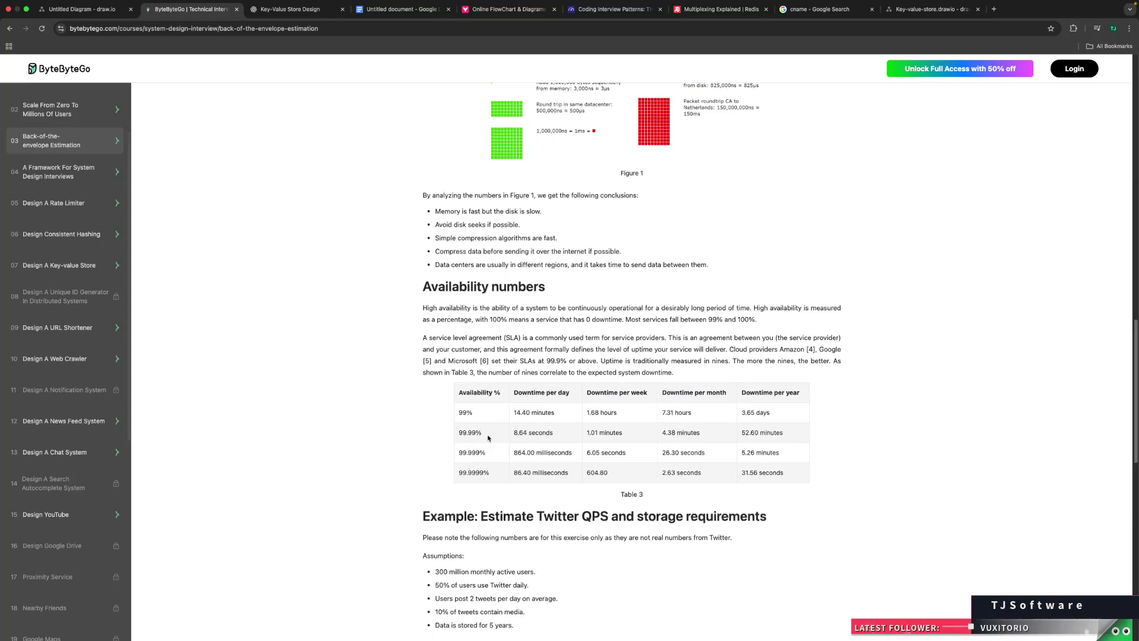
scroll(488, 433, up, 20)
scroll(631, 421, down, 15)
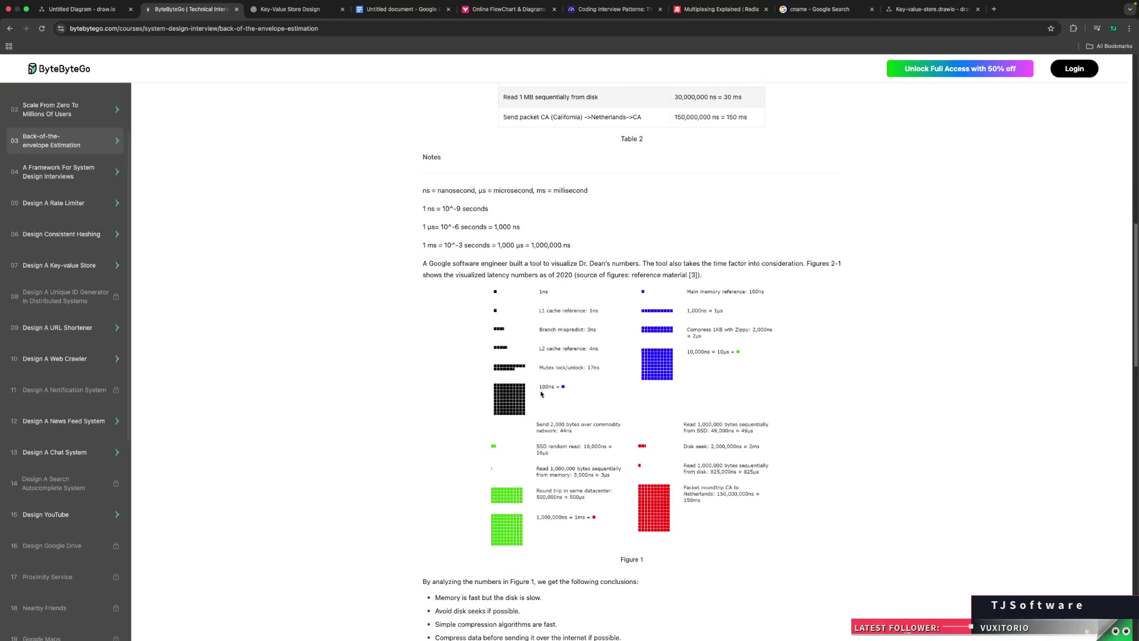
scroll(435, 428, up, 1)
scroll(435, 428, up, 10)
scroll(549, 391, down, 2)
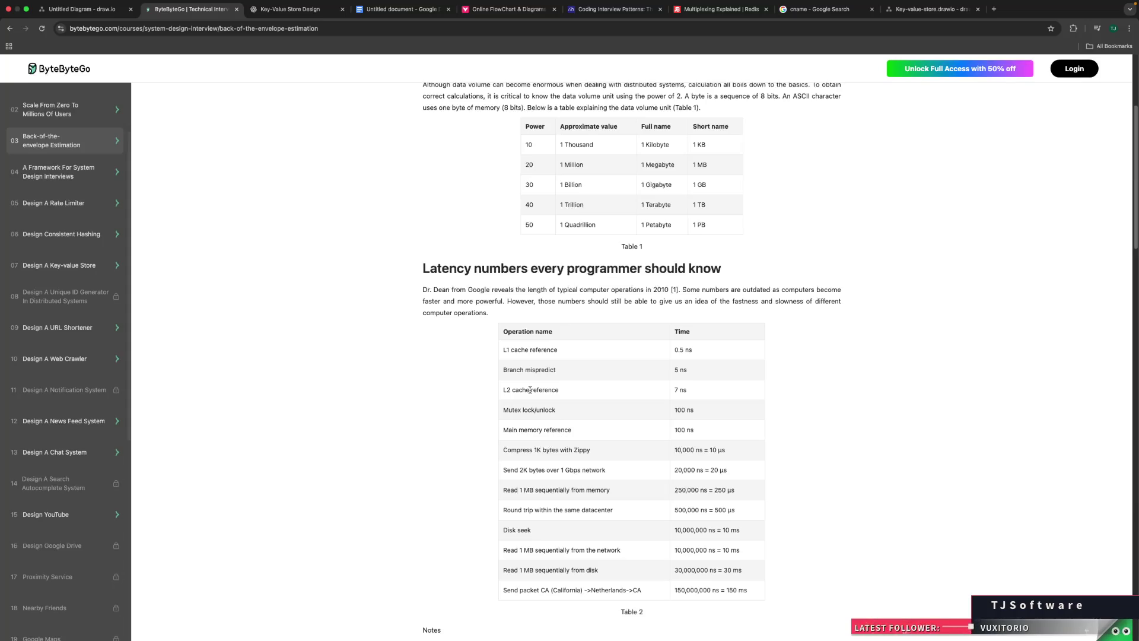
scroll(530, 389, up, 5)
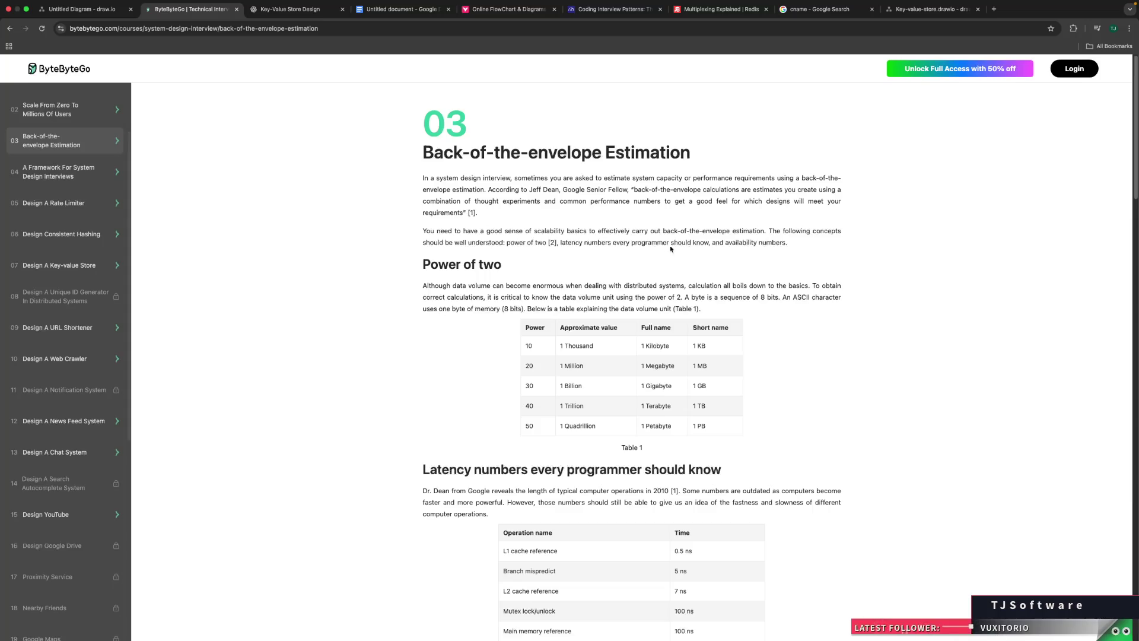
scroll(337, 276, down, 1)
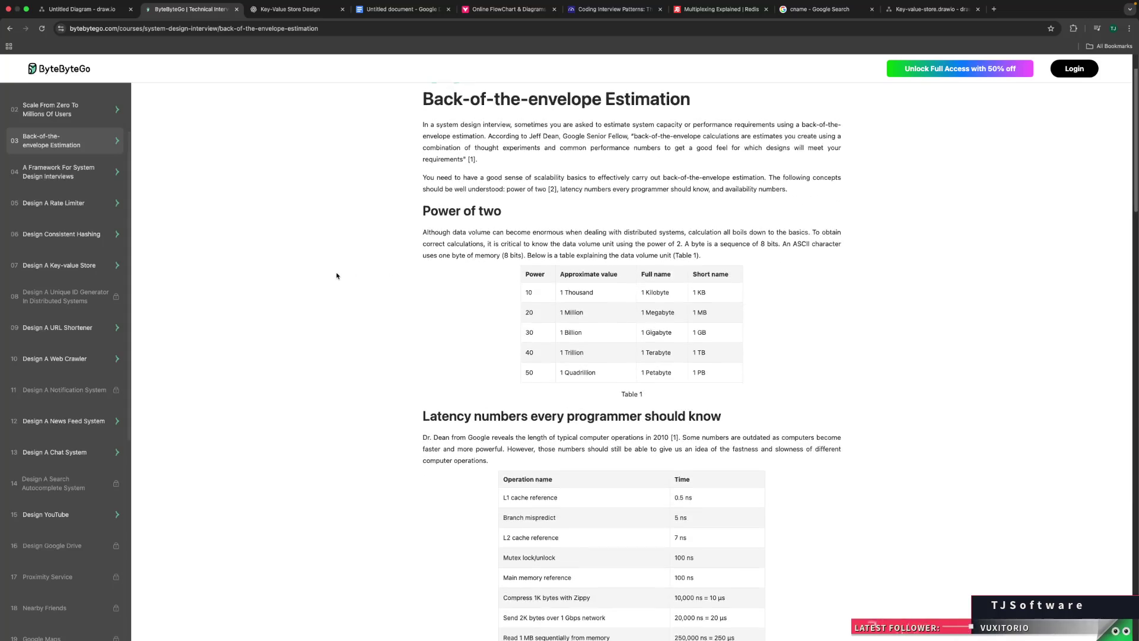
scroll(337, 276, down, 1)
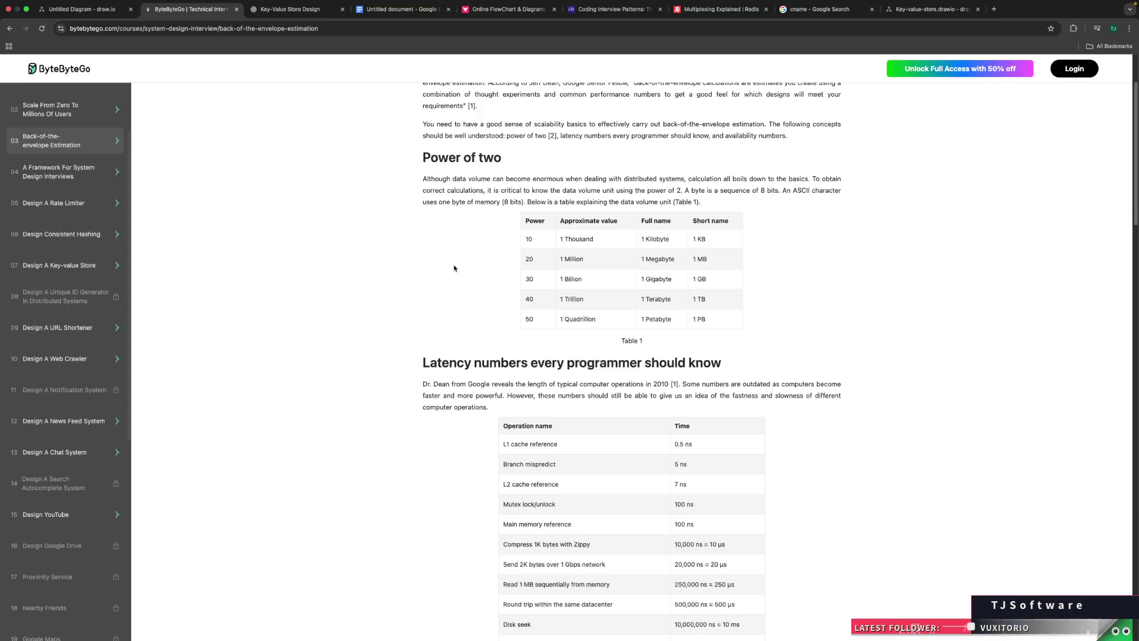
double_click(703, 240)
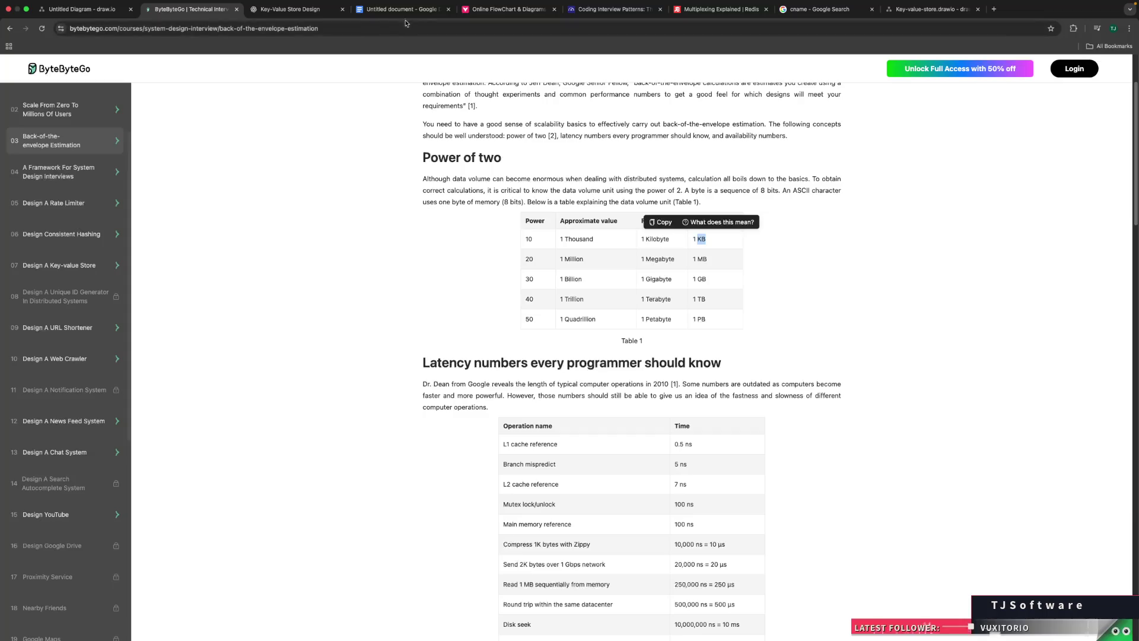
key(super+4)
scroll(504, 267, down, 4)
Step: Highlight the 10 KB value size in the spec, then cycle tabs back to ByteByteGo's estimation chapter
scroll(539, 339, down, 5)
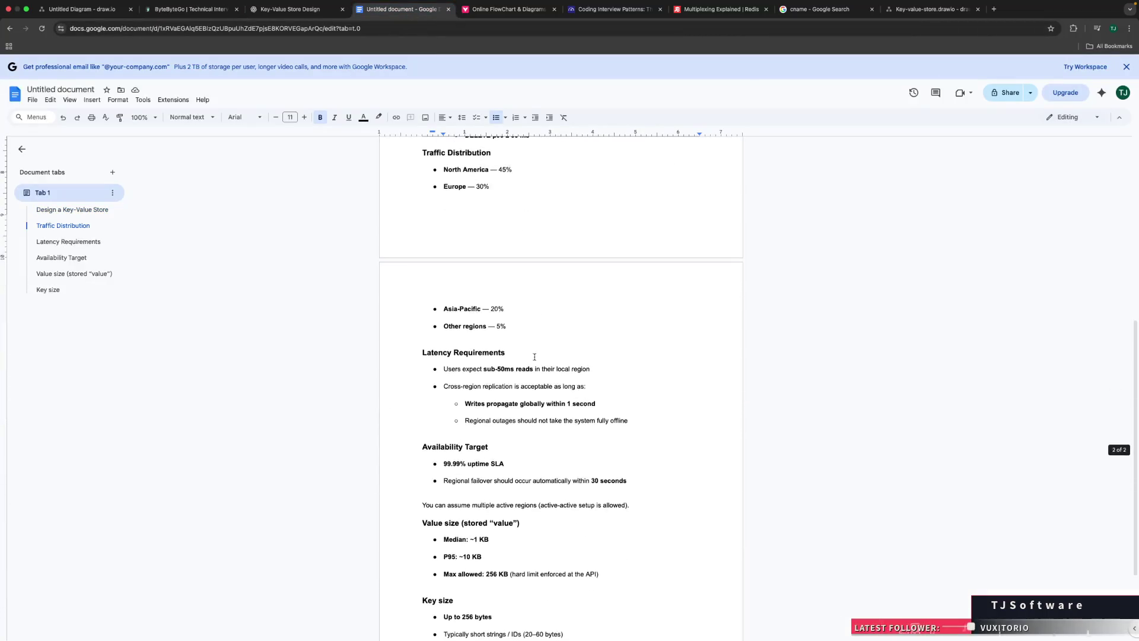
drag(464, 450, 496, 451)
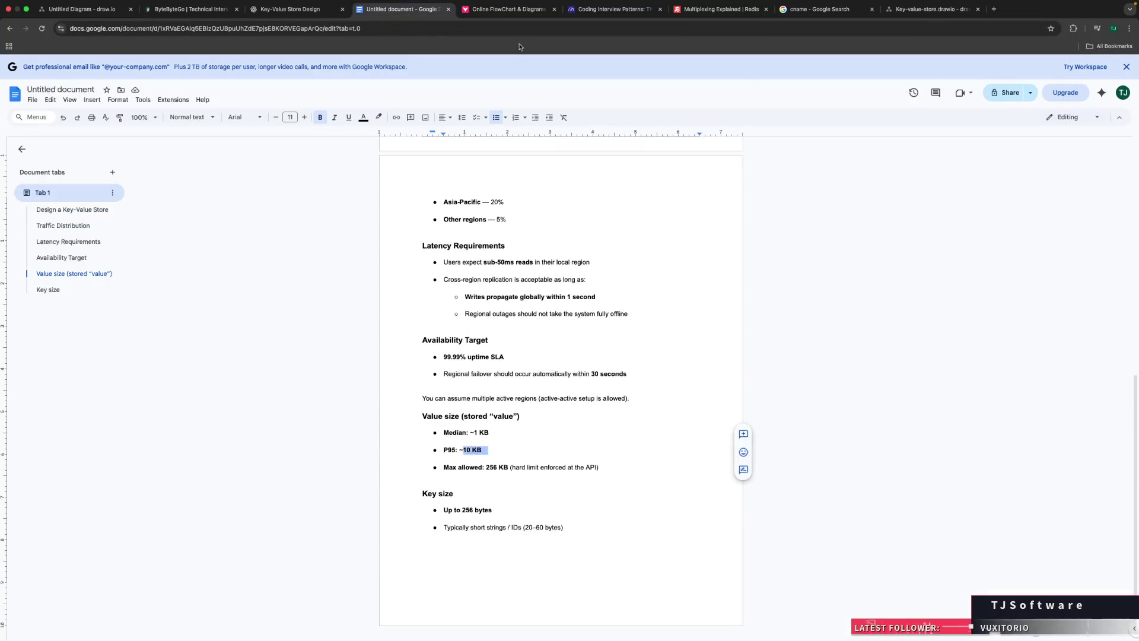
key(super+3)
key(super+4)
click(934, 13)
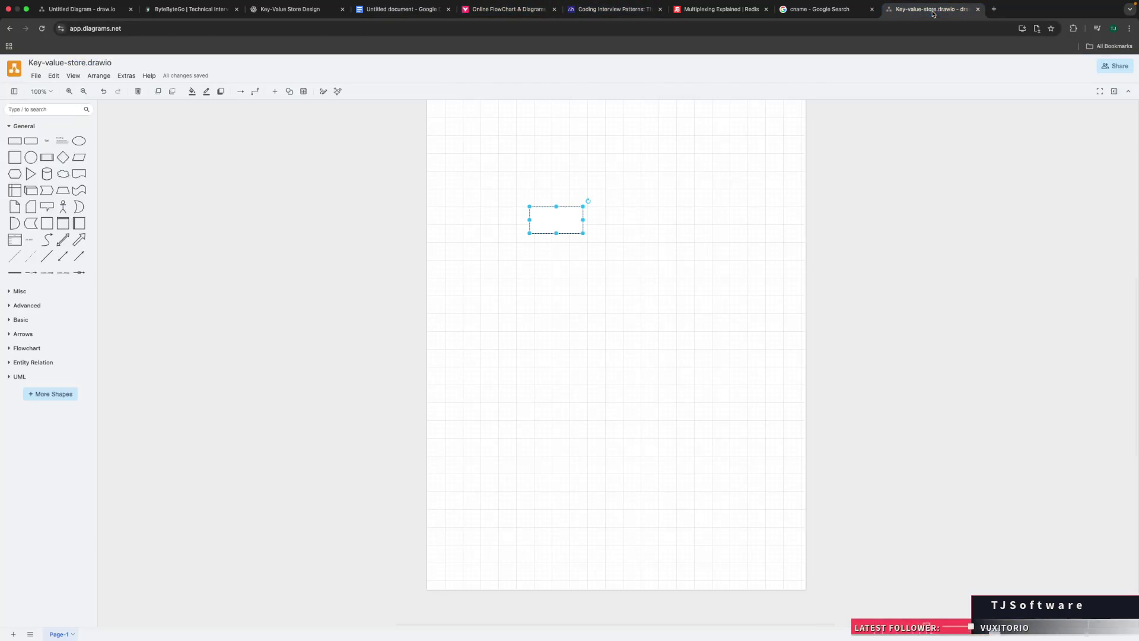
click(187, 16)
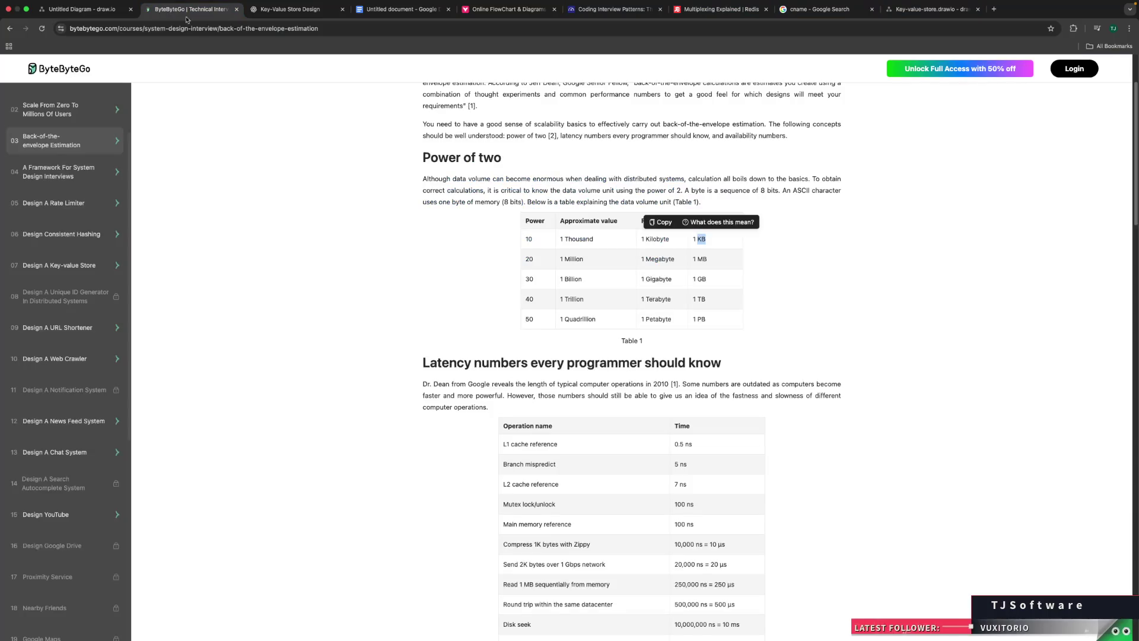
click(552, 251)
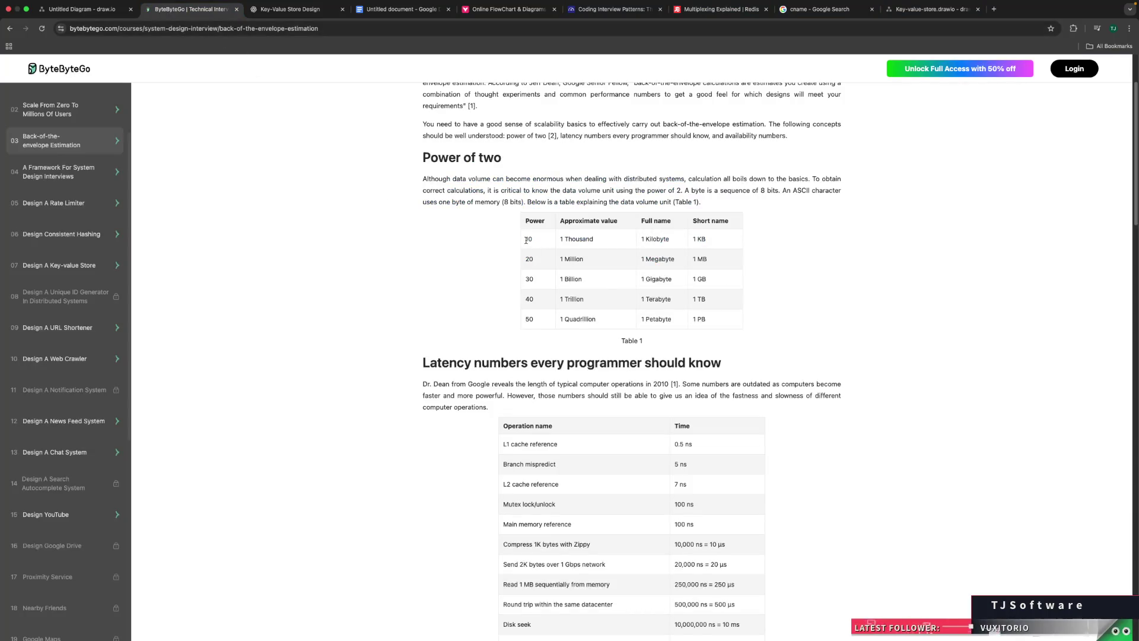
double_click(527, 240)
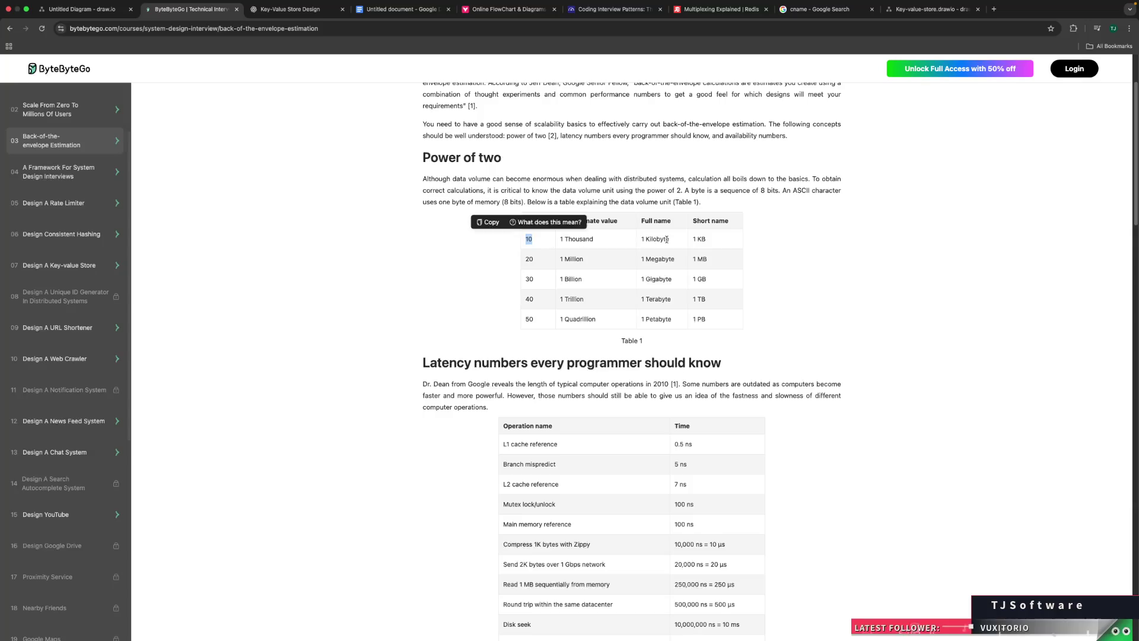
drag(715, 241, 690, 240)
click(710, 241)
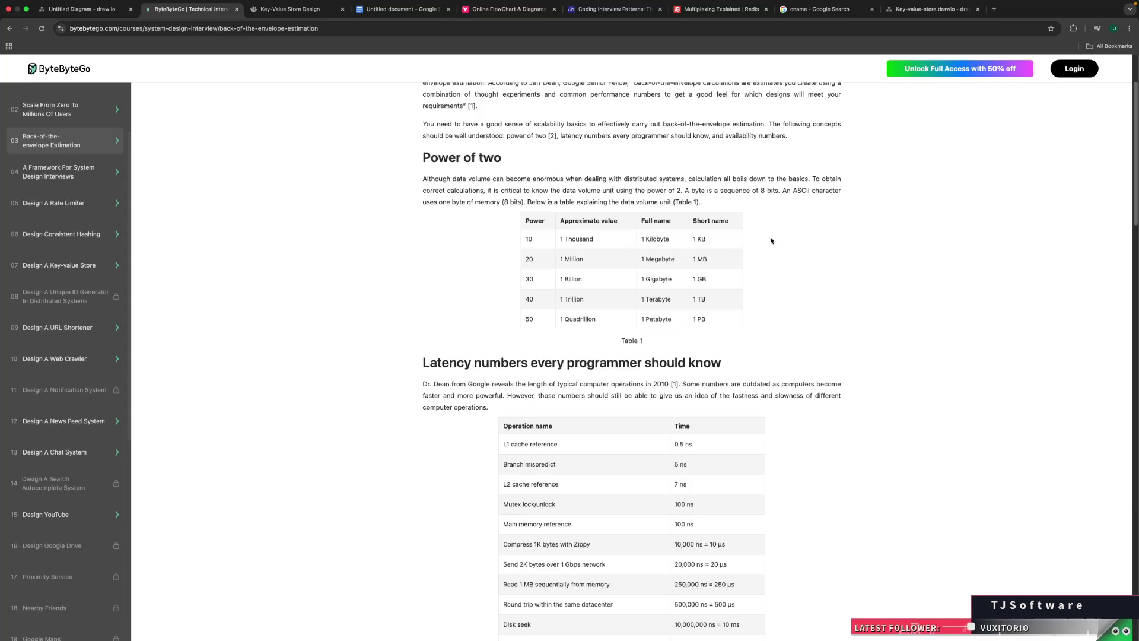
scroll(772, 240, down, 2)
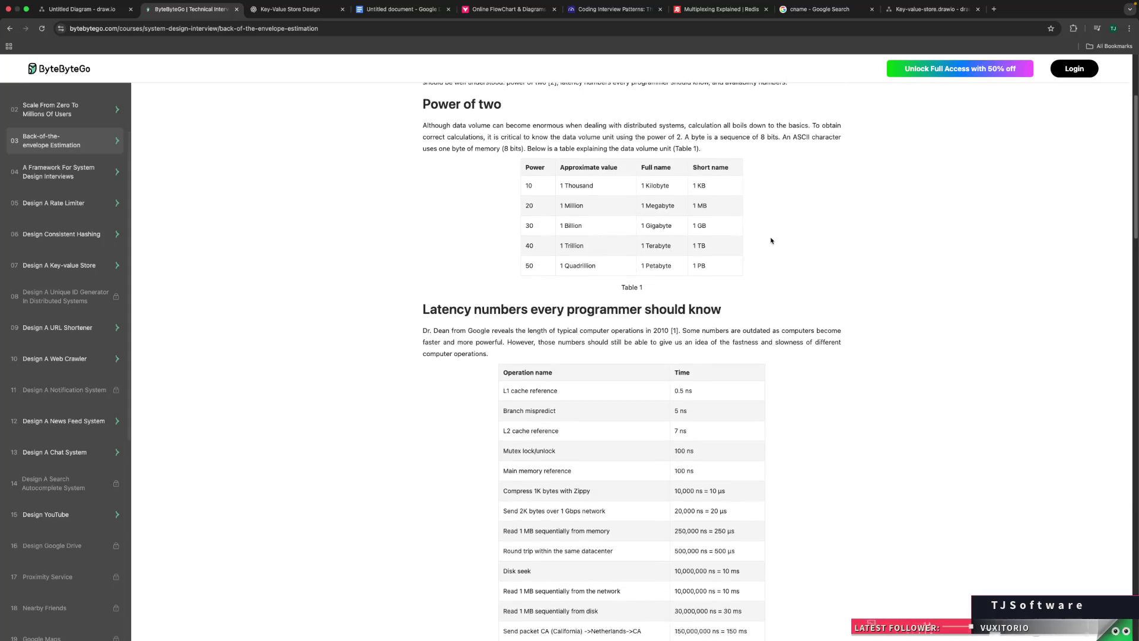
scroll(564, 336, down, 2)
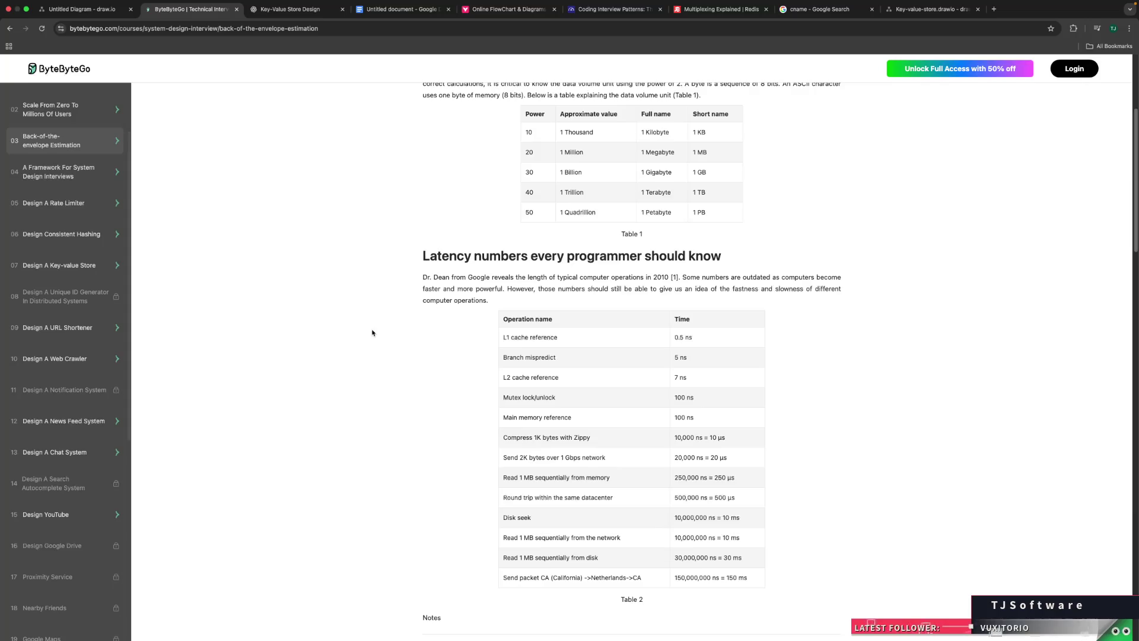
scroll(372, 332, down, 2)
scroll(372, 333, up, 2)
triple_click(536, 335)
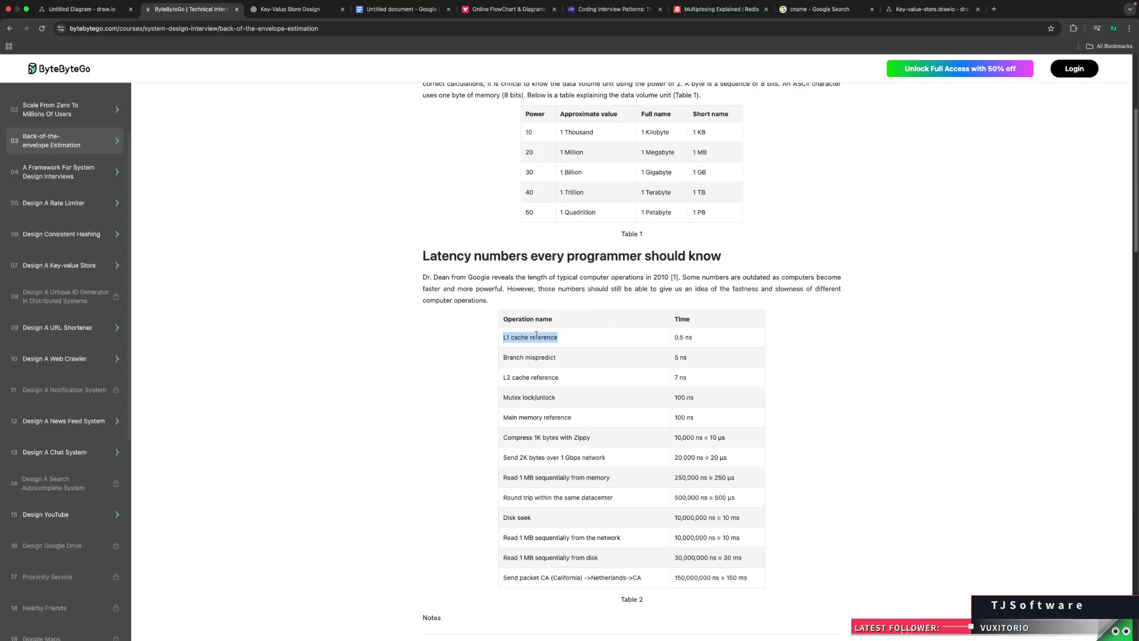
double_click(679, 338)
click(678, 345)
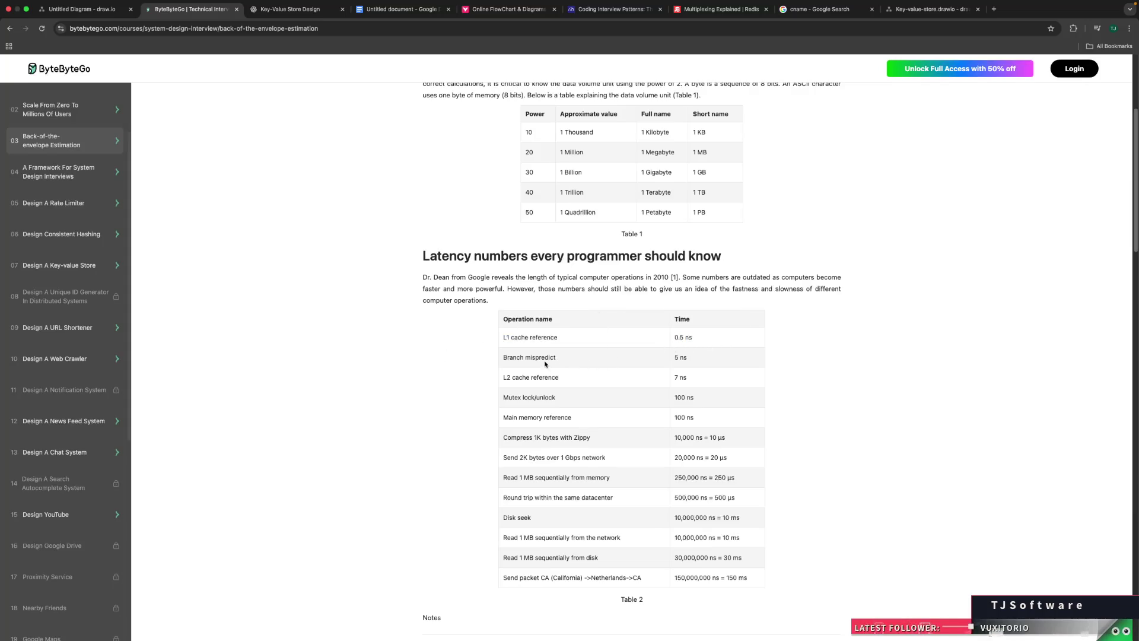
scroll(584, 369, down, 2)
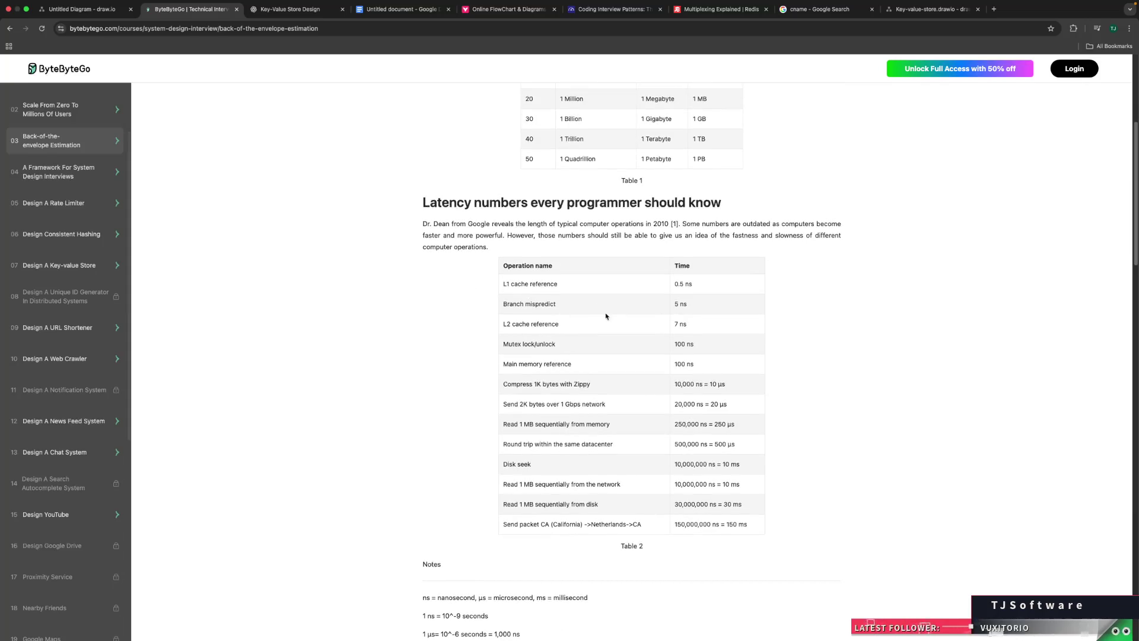
double_click(540, 304)
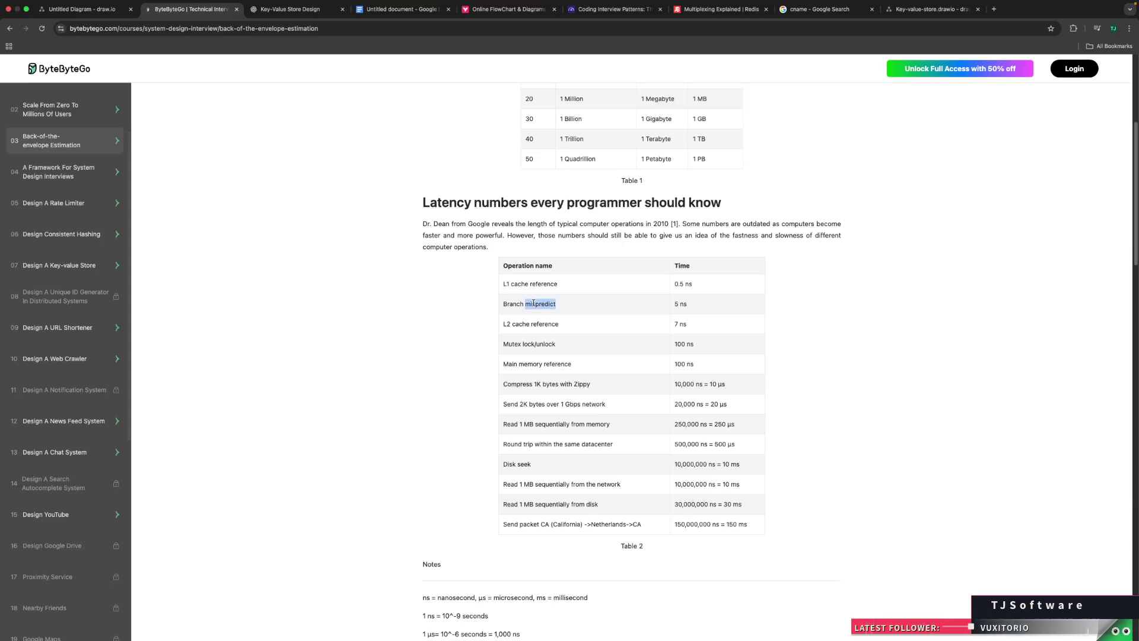
click(494, 331)
triple_click(522, 344)
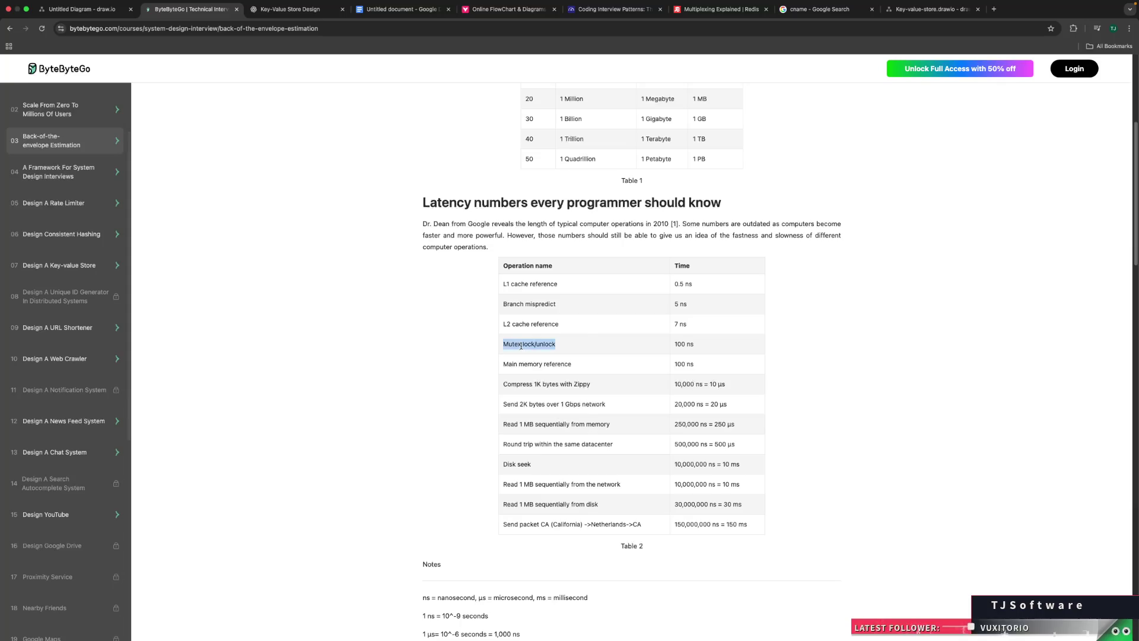
click(503, 347)
drag(503, 347, 534, 346)
double_click(676, 347)
click(676, 348)
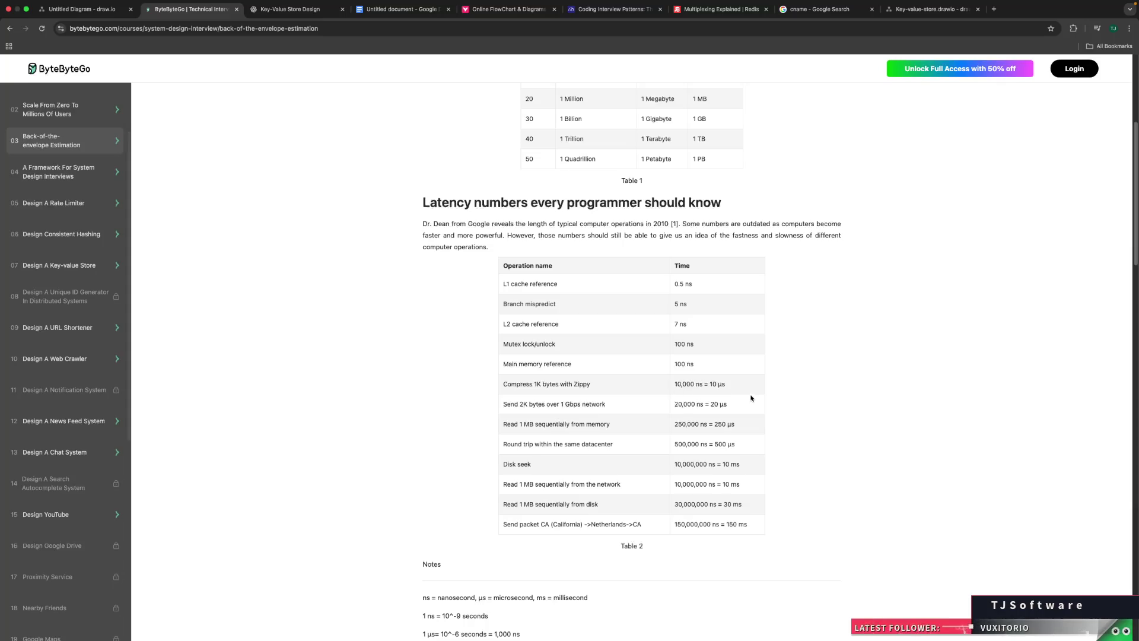
double_click(719, 385)
click(748, 402)
drag(739, 467, 740, 467)
click(742, 468)
drag(710, 404, 731, 406)
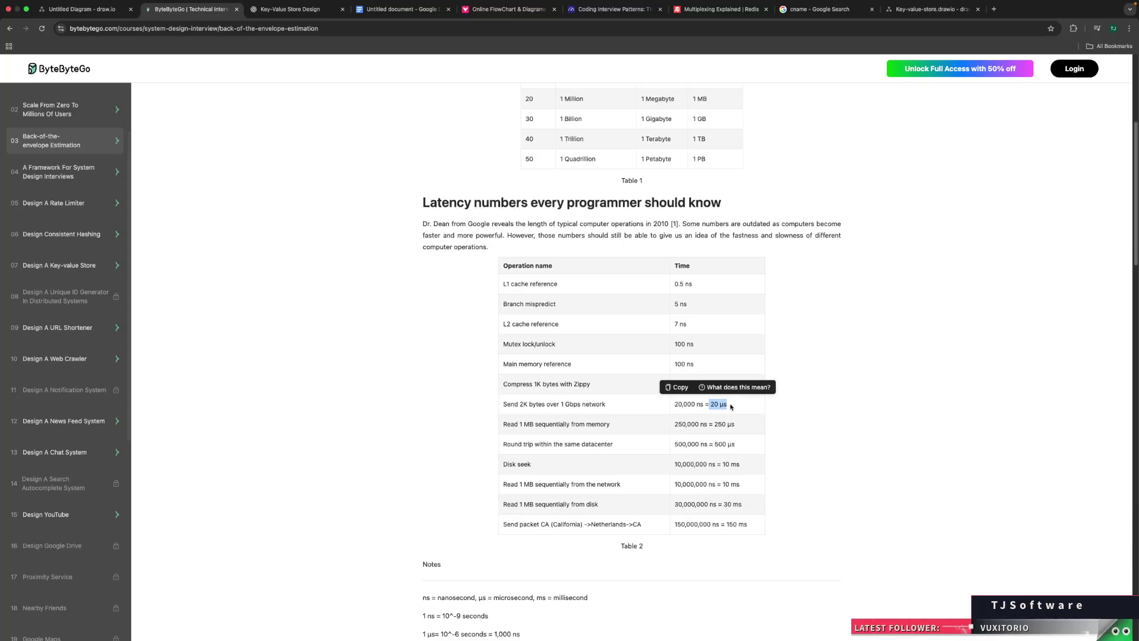
click(731, 406)
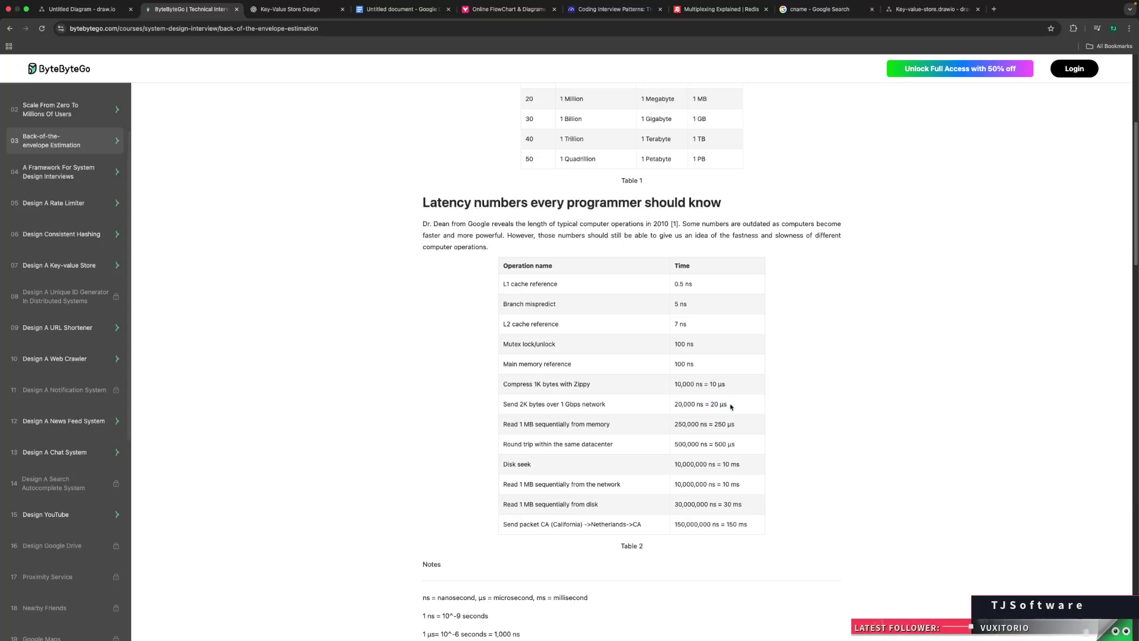
drag(562, 404, 622, 407)
click(613, 408)
click(561, 404)
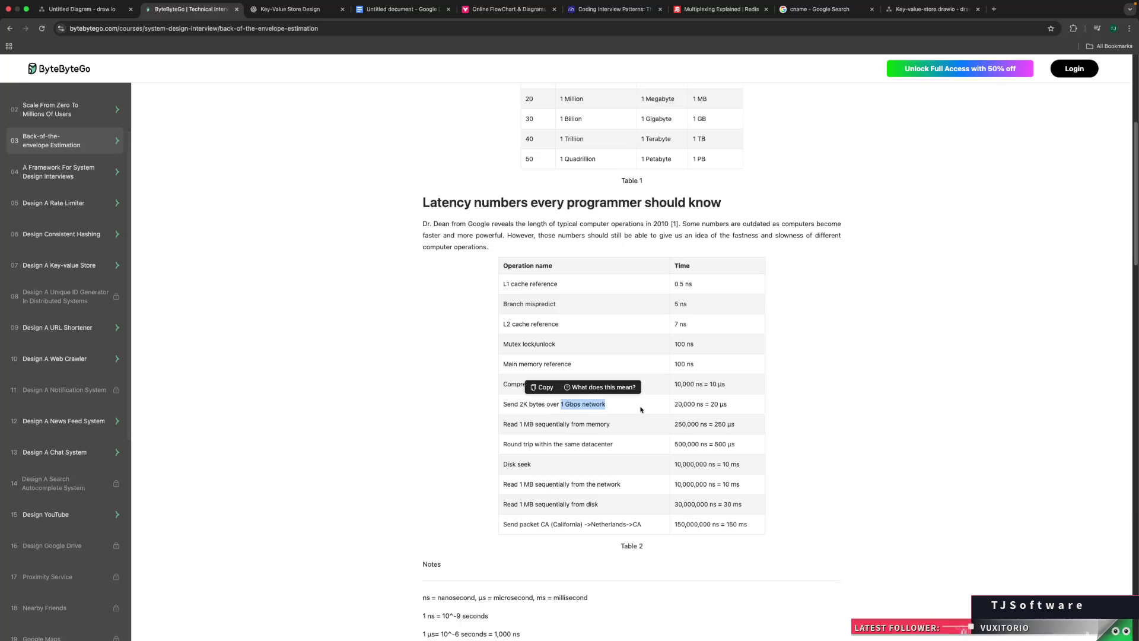
click(641, 410)
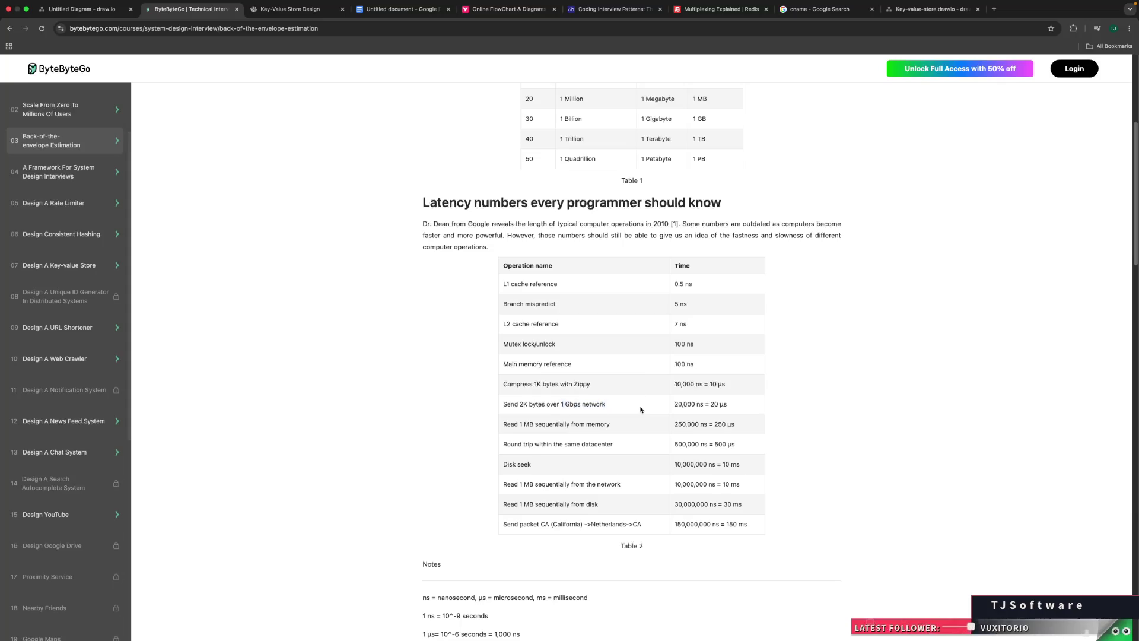
drag(641, 409, 560, 404)
click(623, 409)
drag(519, 405, 559, 407)
click(539, 406)
scroll(310, 450, down, 2)
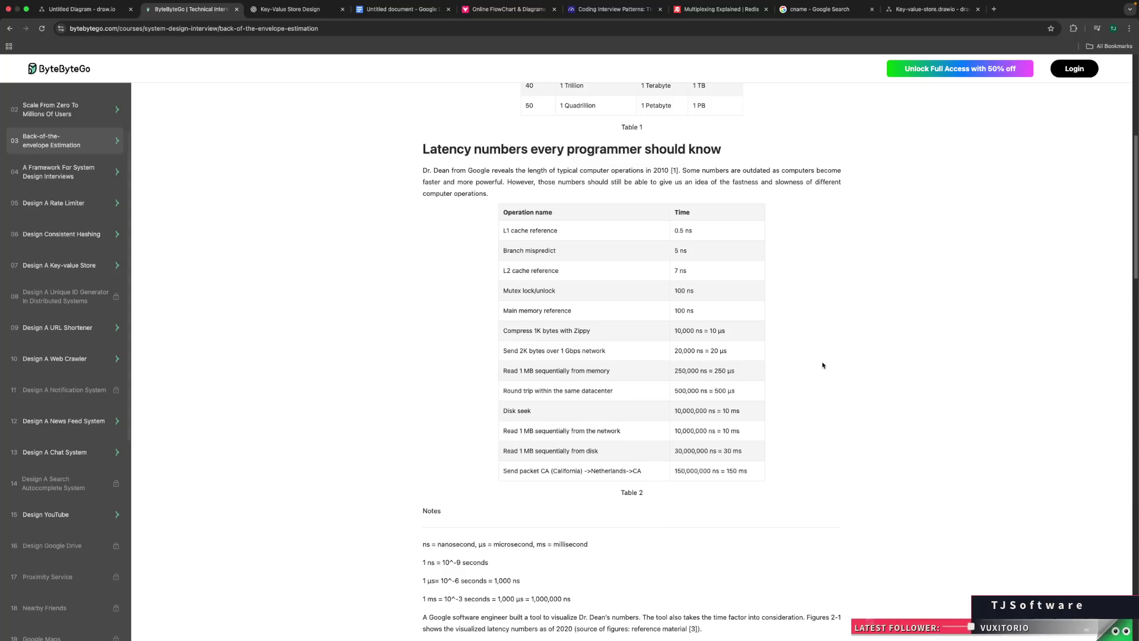
scroll(823, 365, down, 1)
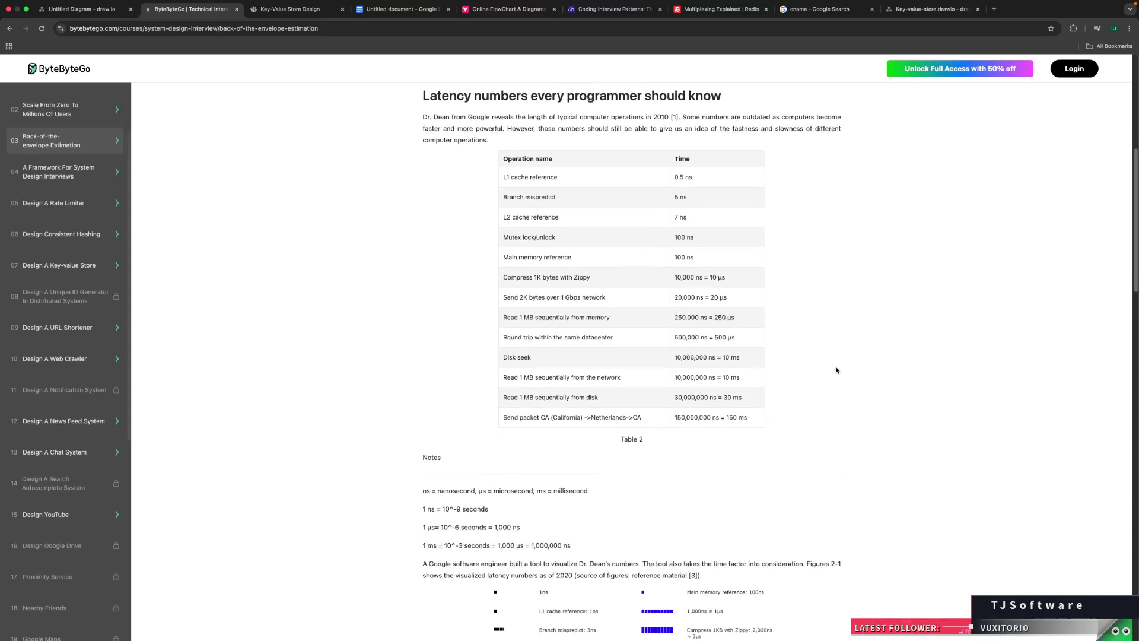
scroll(837, 370, up, 1)
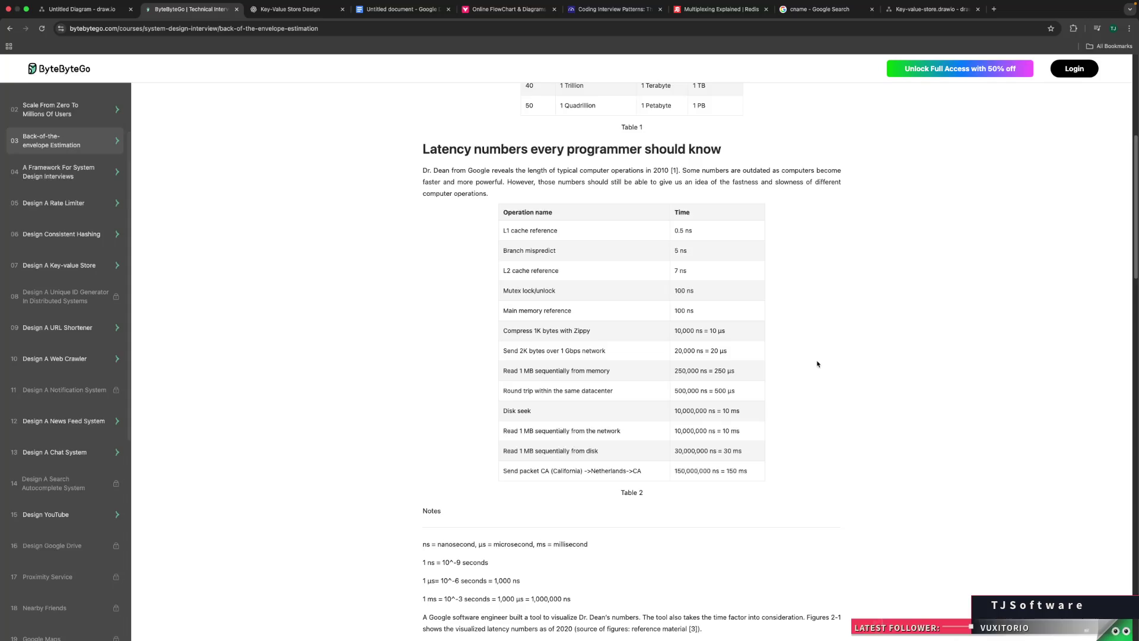
drag(519, 351, 597, 353)
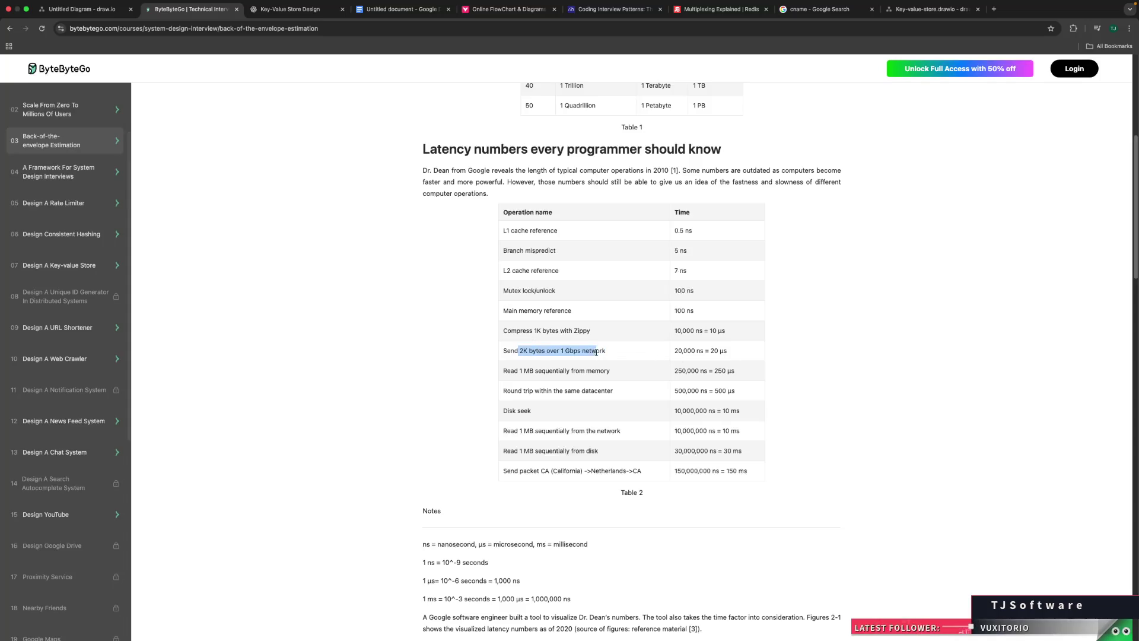
click(595, 350)
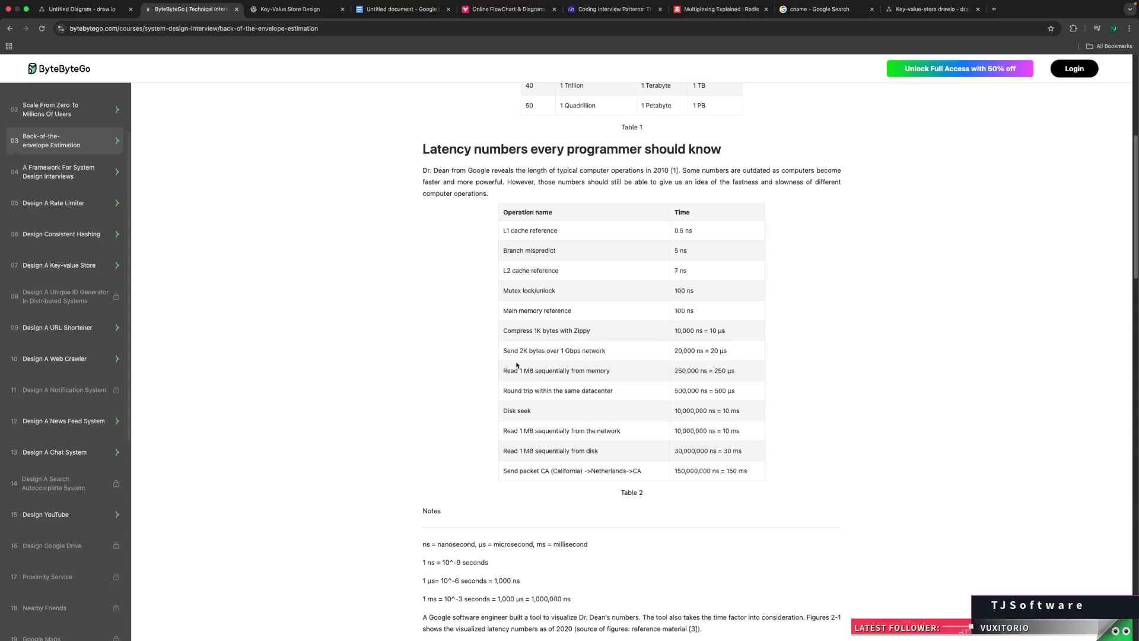
drag(520, 350, 542, 351)
click(541, 352)
scroll(779, 393, down, 1)
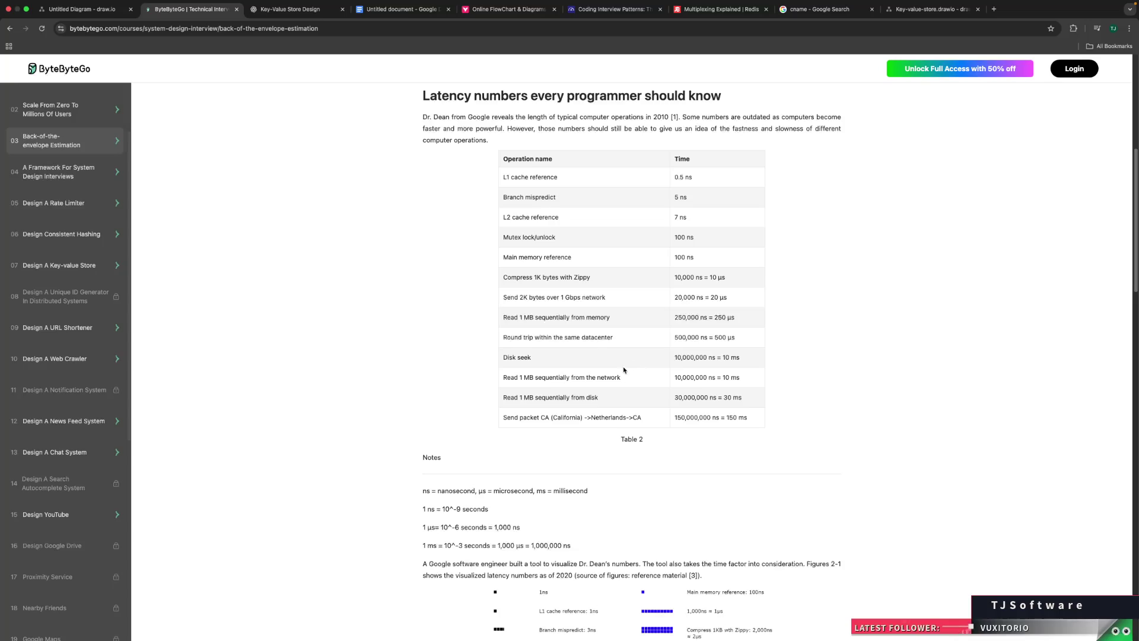
triple_click(733, 357)
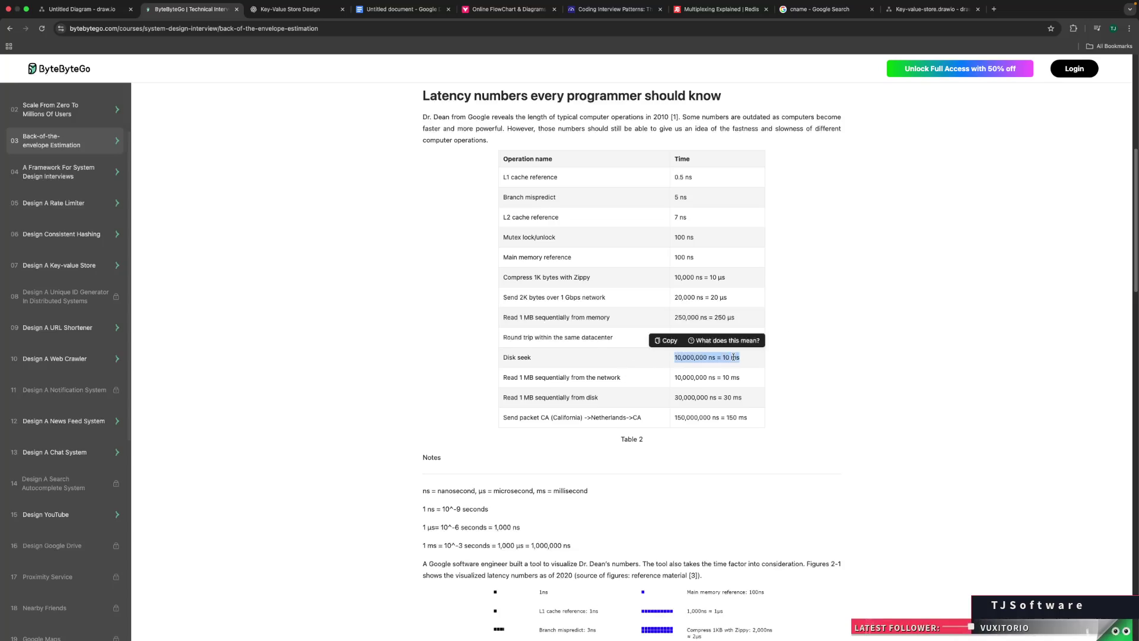
click(736, 360)
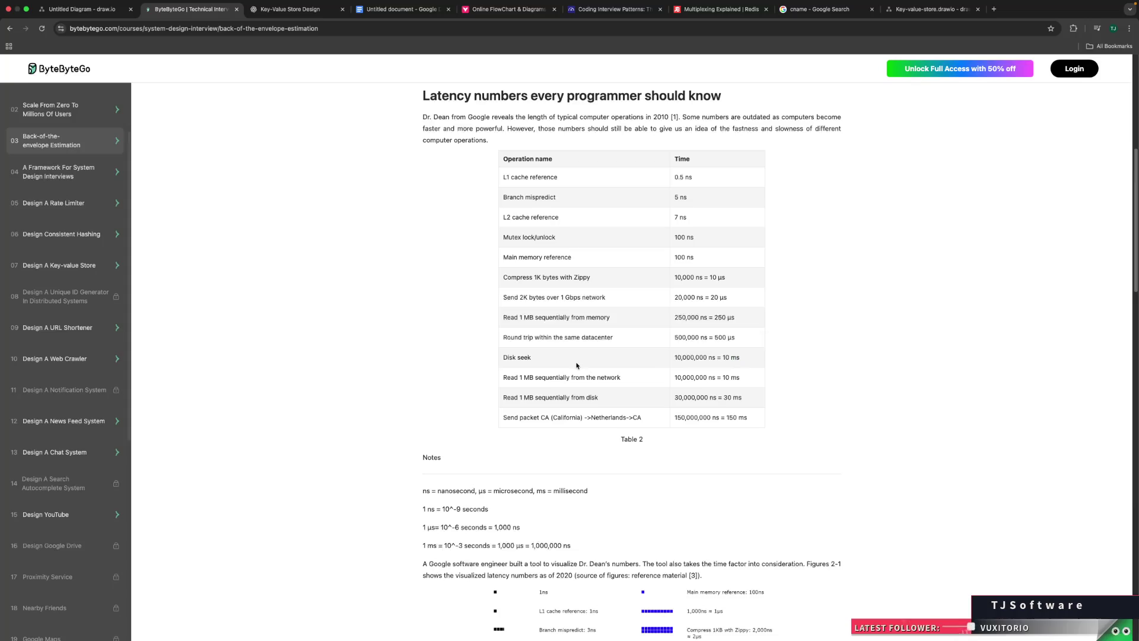
drag(522, 363, 489, 360)
click(516, 359)
double_click(525, 357)
triple_click(526, 357)
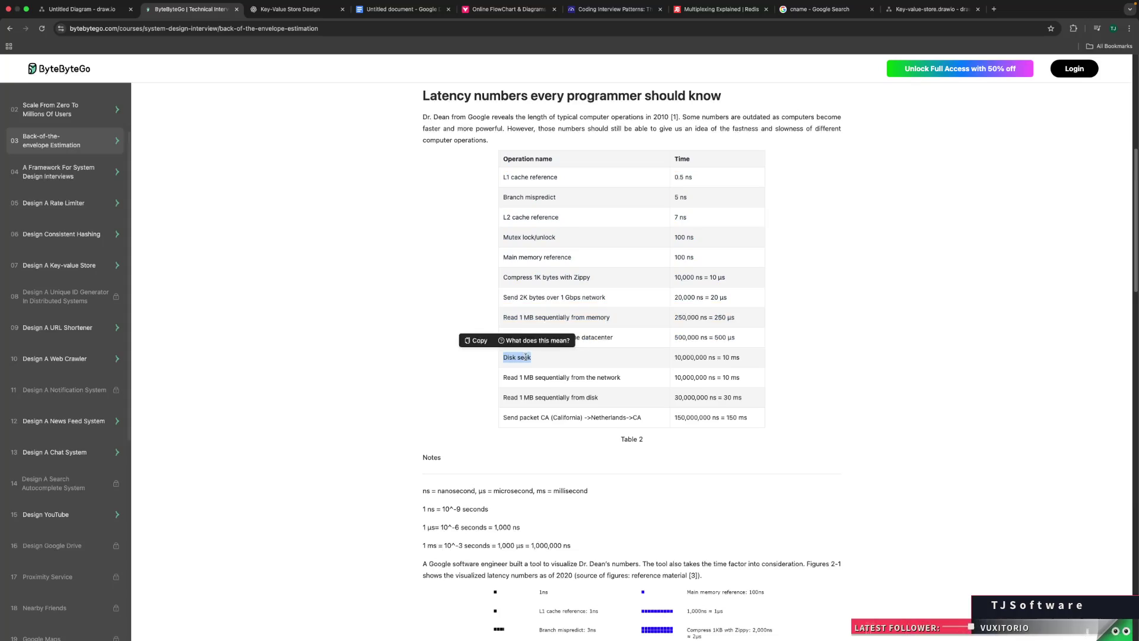
key(super+c)
key(super+t)
key(super+v)
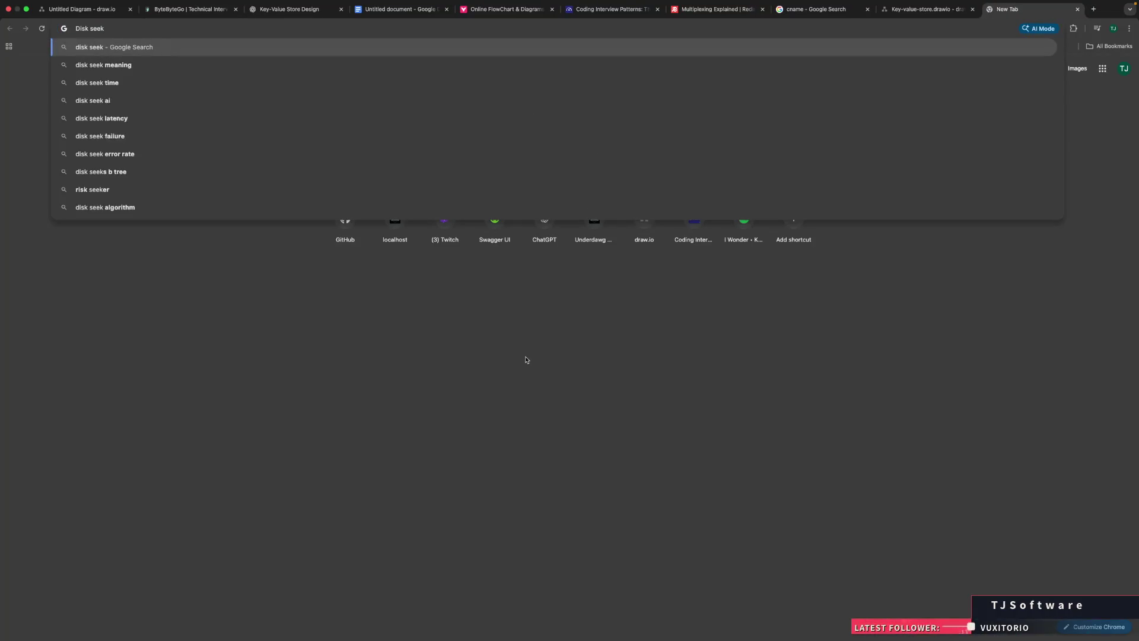
key(Return)
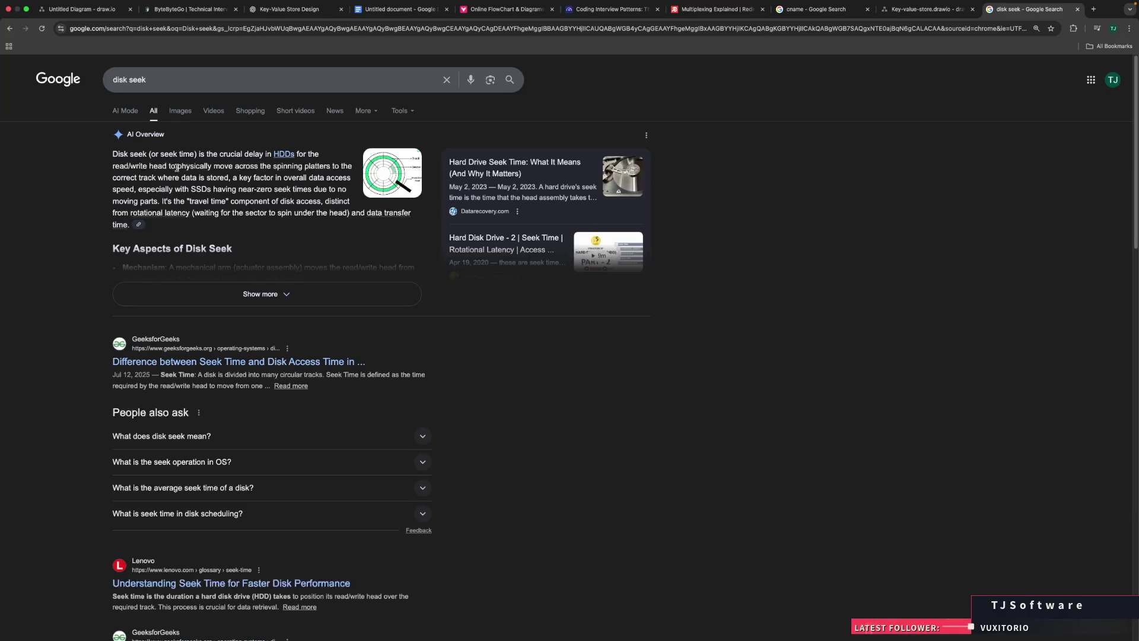
click(1077, 9)
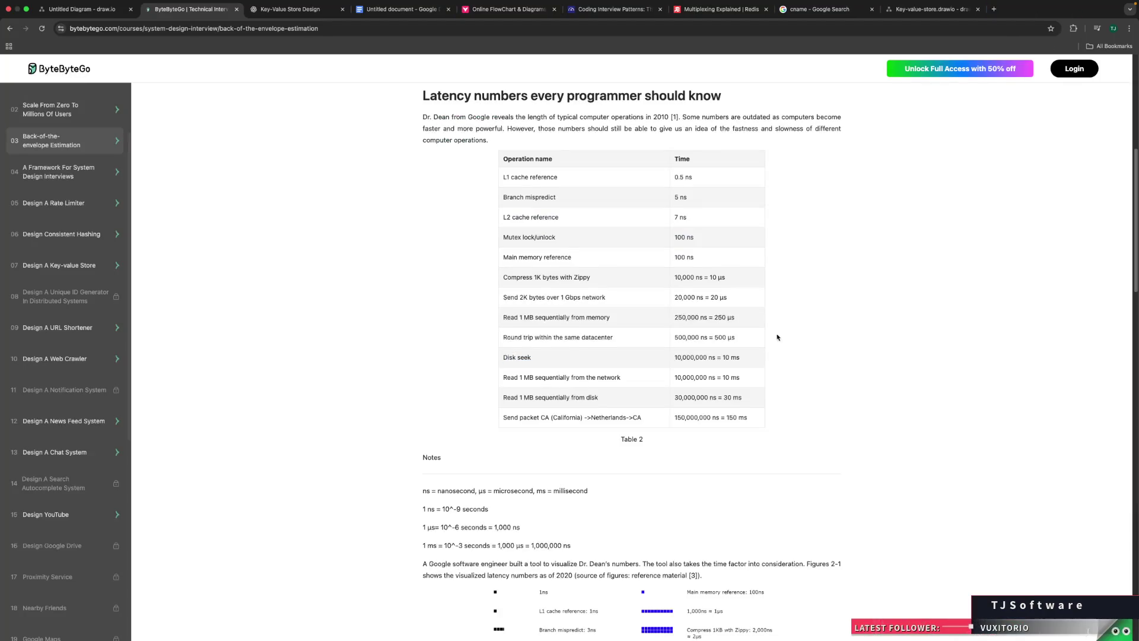
Step: Highlight the Disk seek operation and its 10 ms time in Table 2
double_click(727, 358)
double_click(510, 356)
drag(510, 356, 524, 358)
click(525, 358)
drag(503, 359, 534, 363)
click(533, 363)
Step: Highlight the California-to-Netherlands 150 ms round trip and time-unit line, then scroll to Figure 1
drag(519, 417, 625, 416)
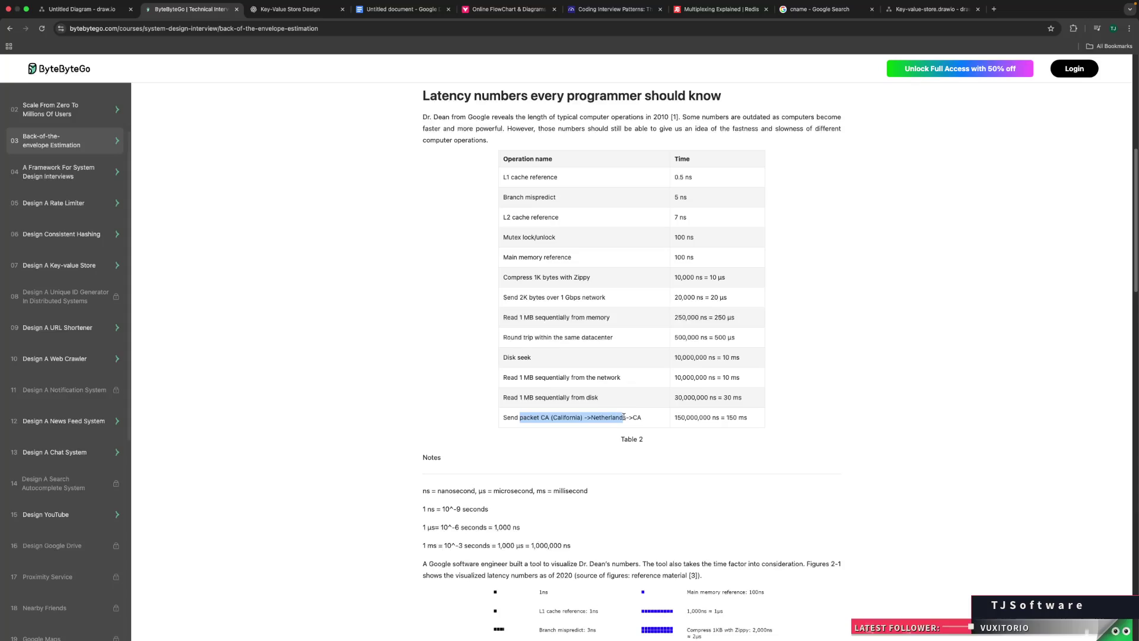
drag(747, 417, 725, 418)
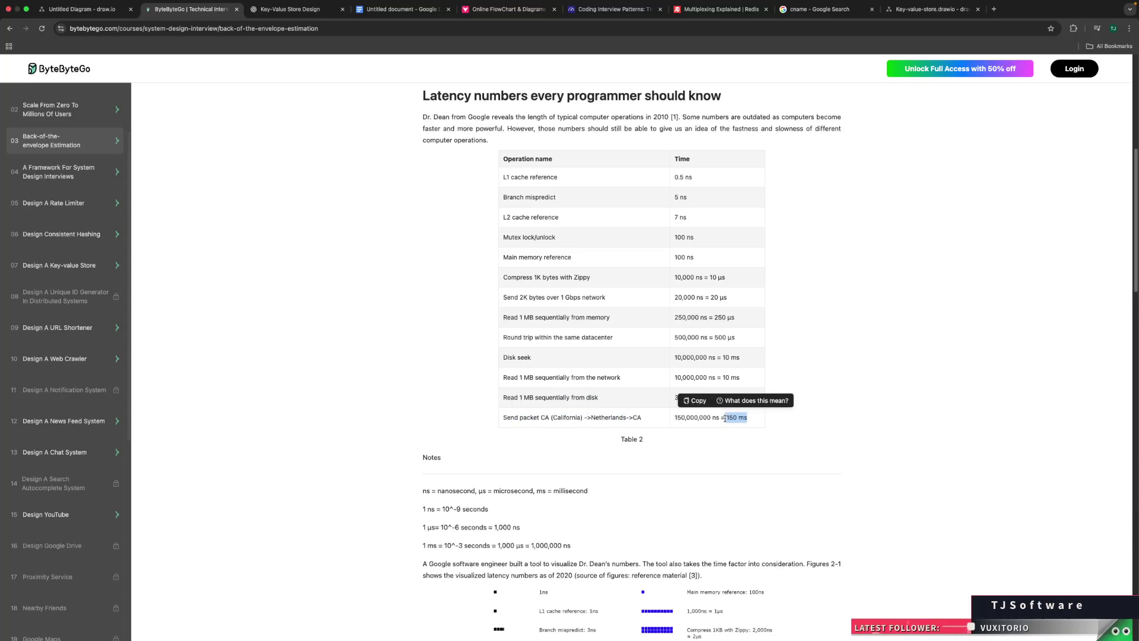
click(699, 439)
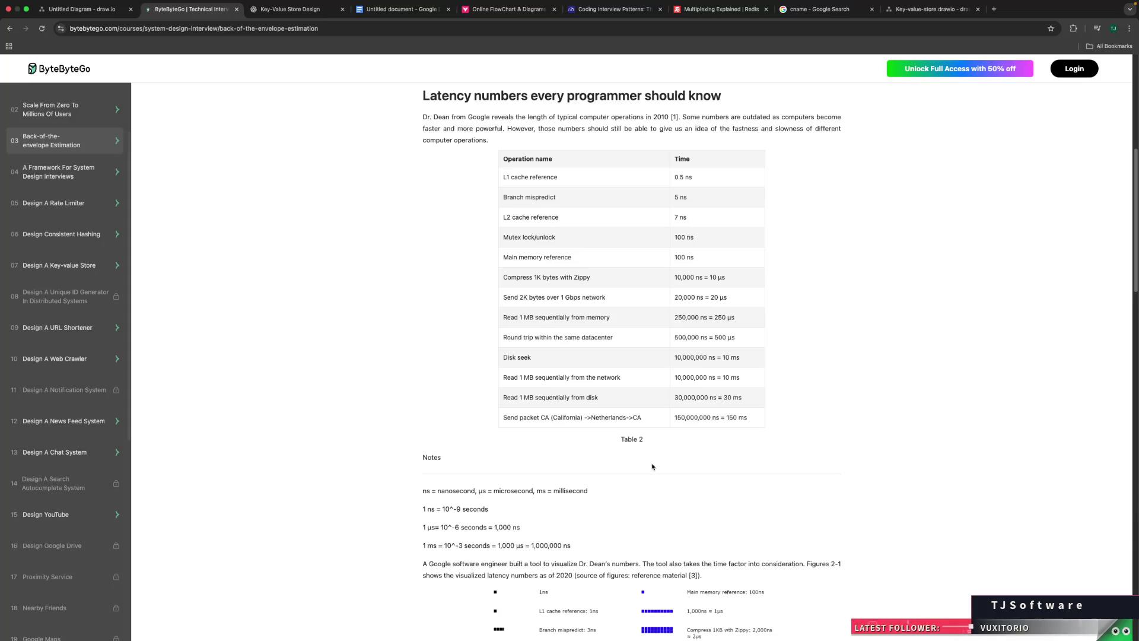
scroll(652, 467, down, 4)
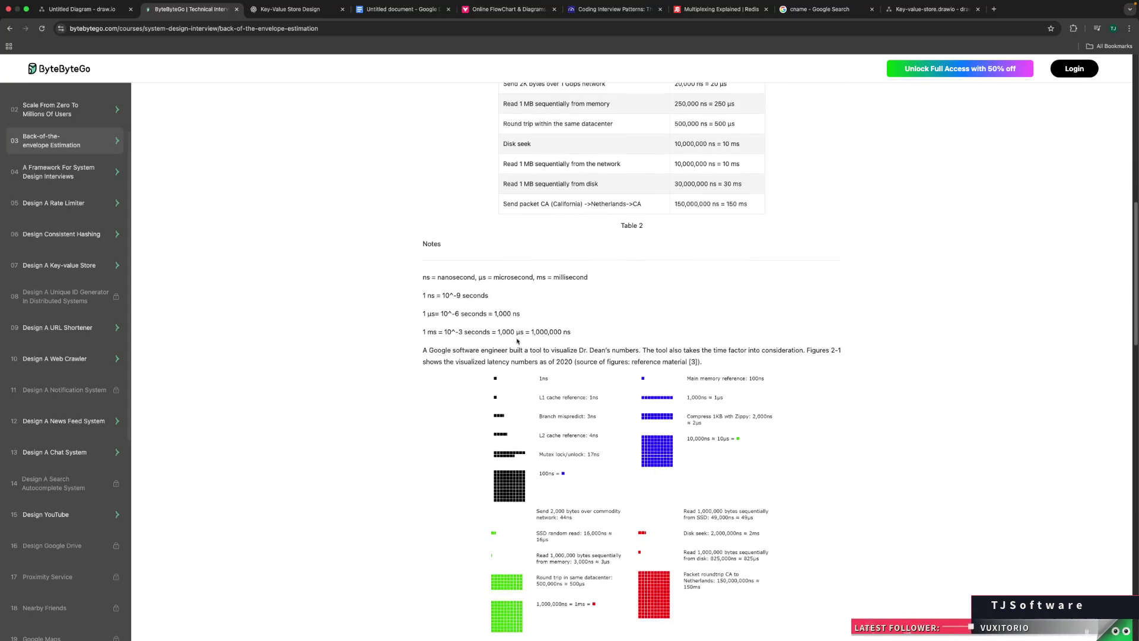
drag(444, 277, 589, 277)
click(606, 283)
scroll(406, 346, down, 2)
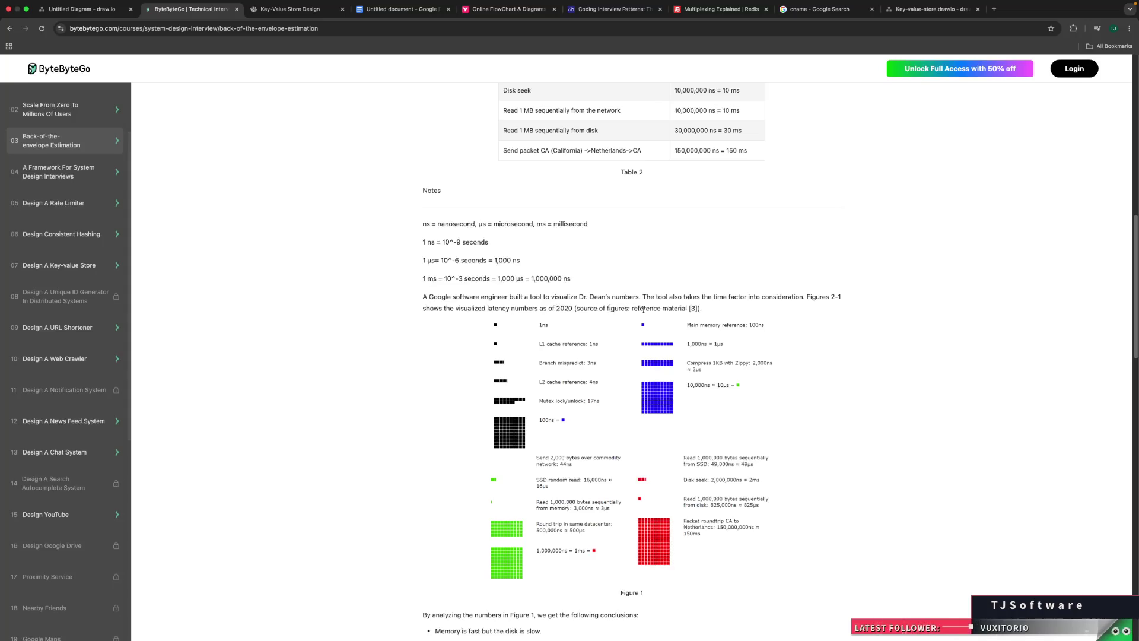
scroll(320, 305, down, 2)
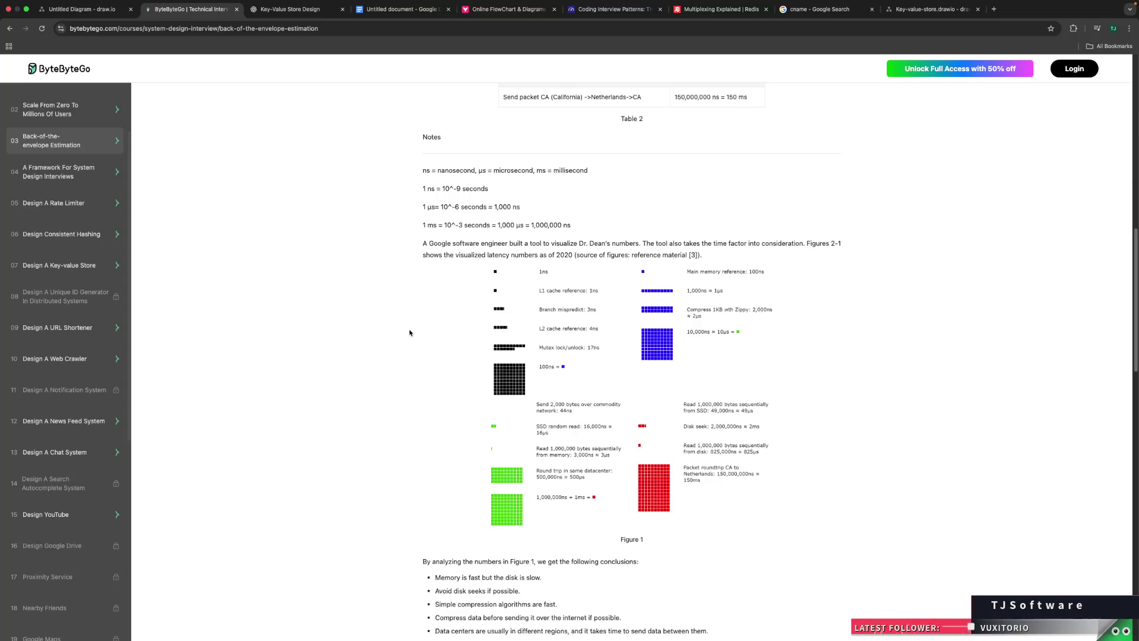
Step: Scroll past Figure 1's conclusions, noting the data-centers one, down to Table 3 availability numbers
scroll(409, 332, down, 2)
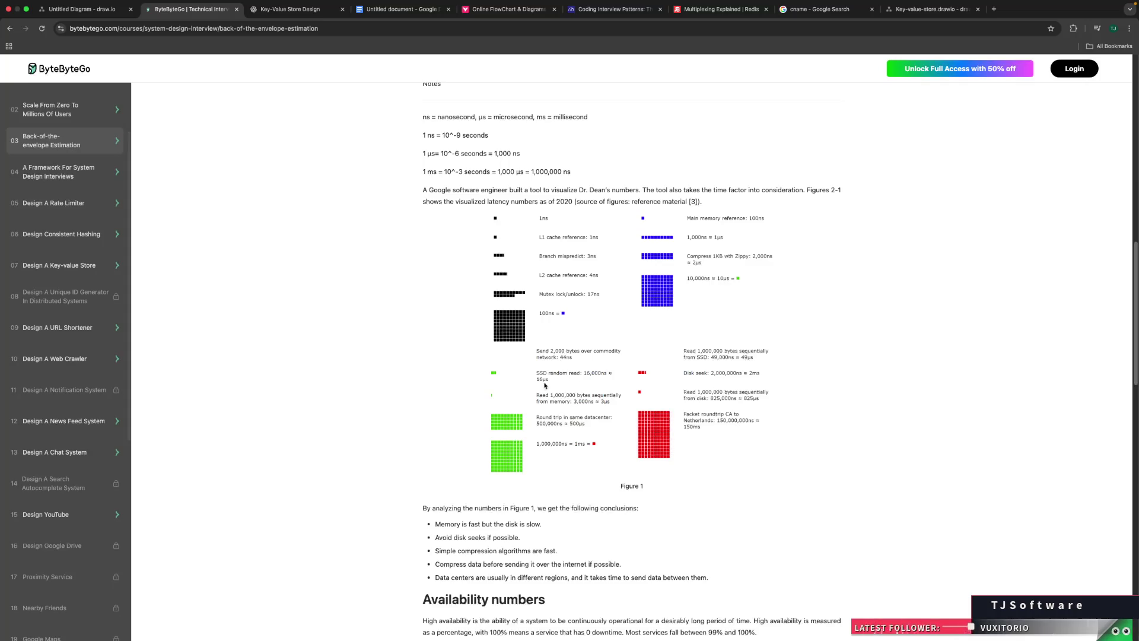
double_click(570, 382)
click(425, 394)
scroll(494, 426, down, 2)
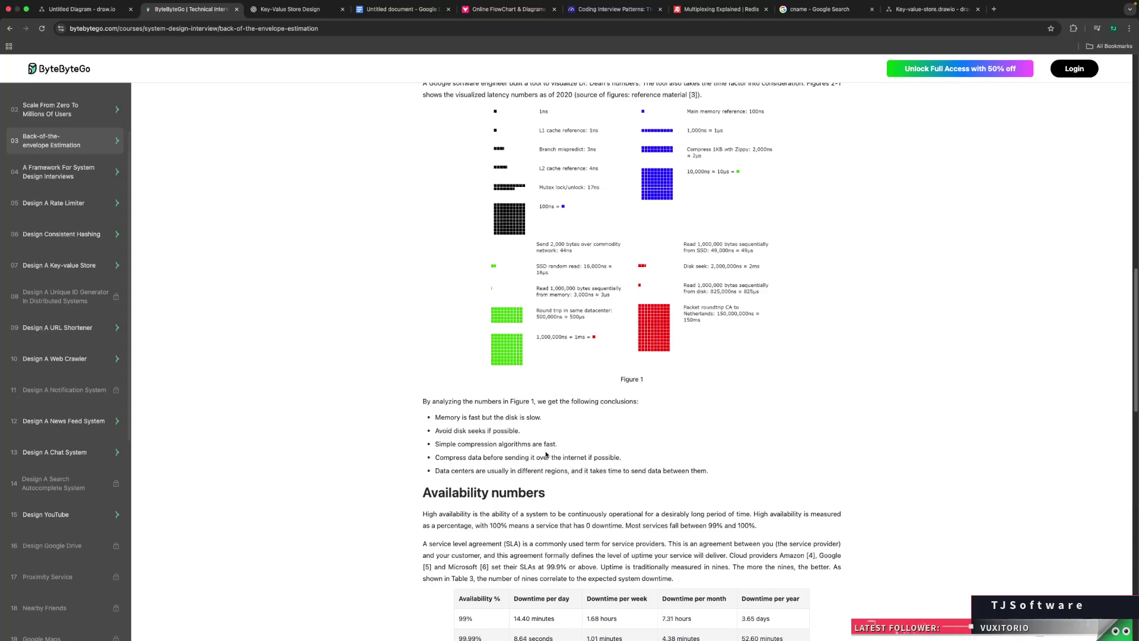
scroll(546, 455, down, 2)
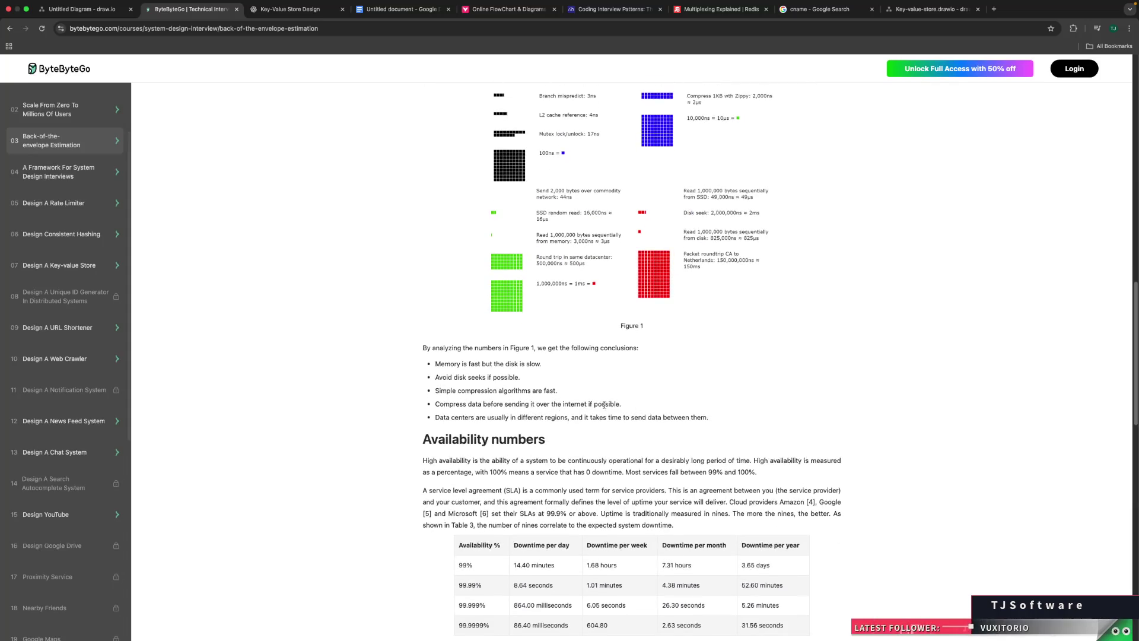
mouse_move(635, 408)
mouse_down()
mouse_move(473, 405)
mouse_move(437, 418)
mouse_move(561, 419)
mouse_up()
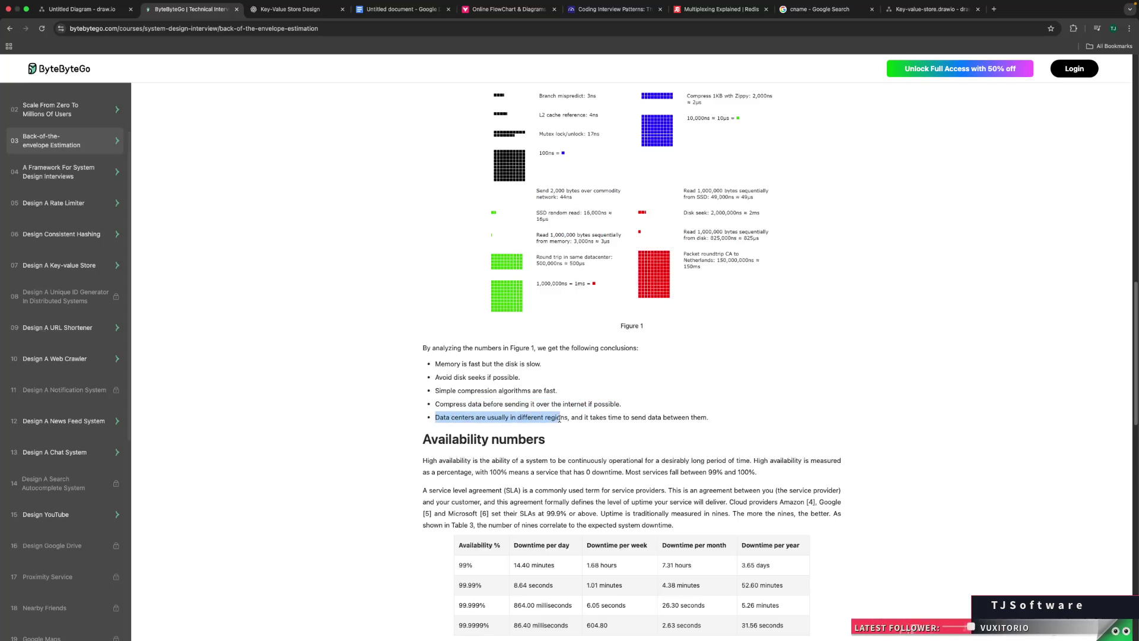
click(630, 424)
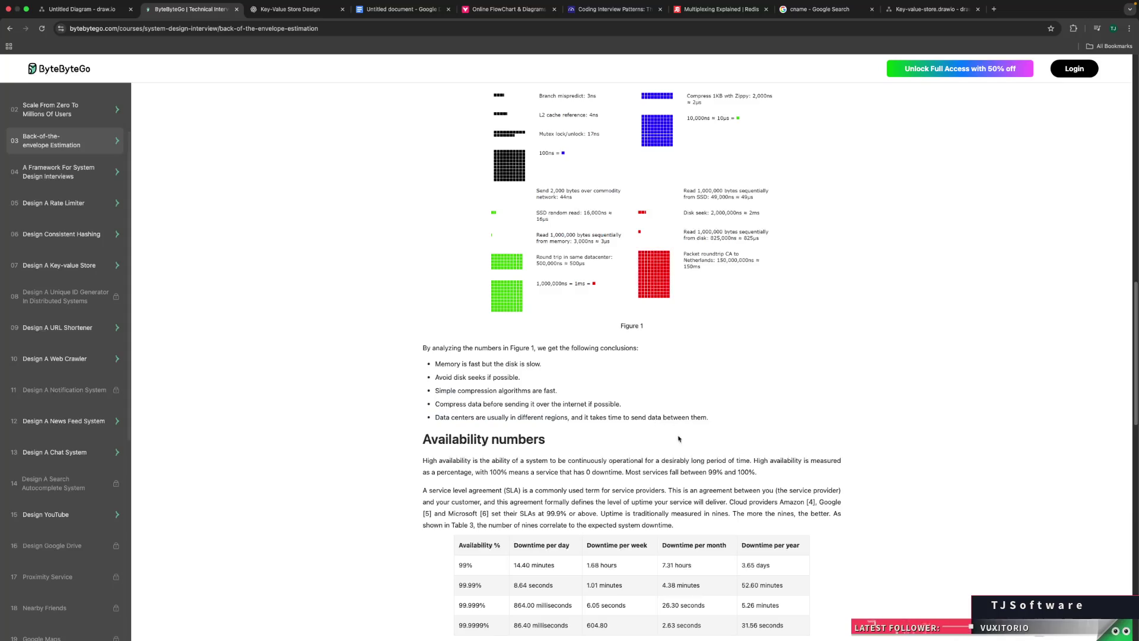
scroll(596, 420, down, 3)
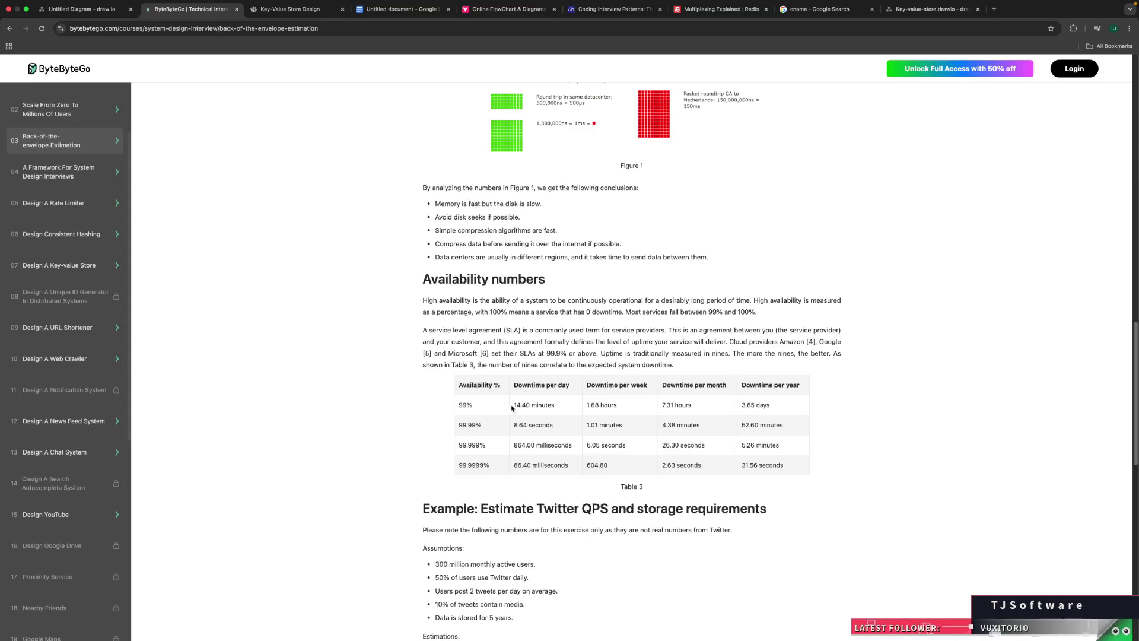
drag(784, 406, 739, 408)
click(781, 408)
drag(781, 408, 736, 408)
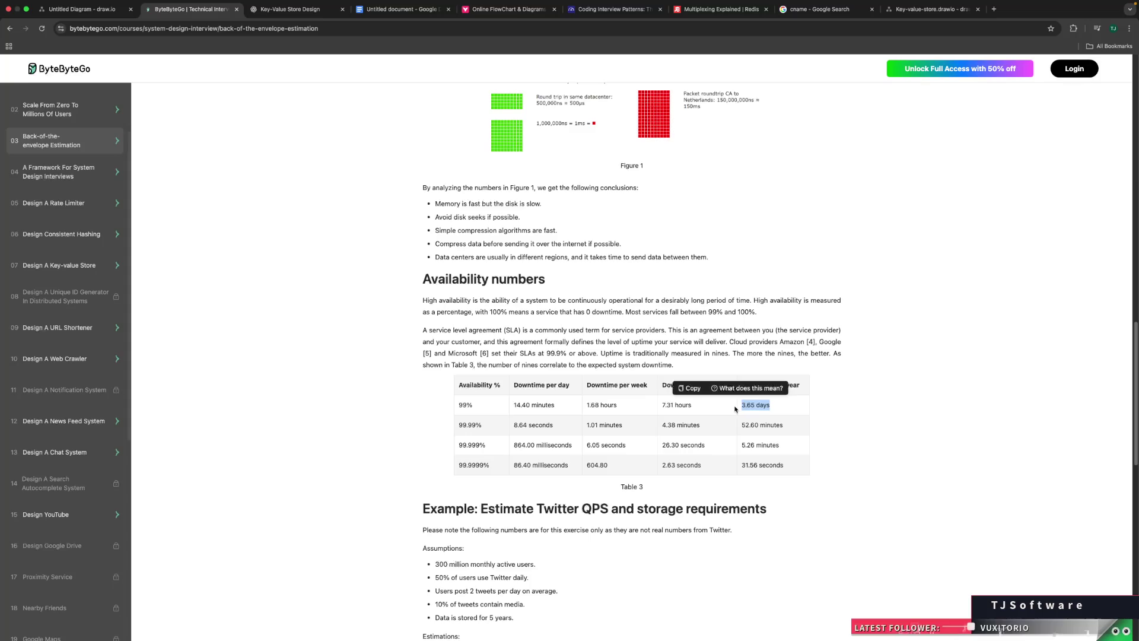
drag(487, 427, 457, 425)
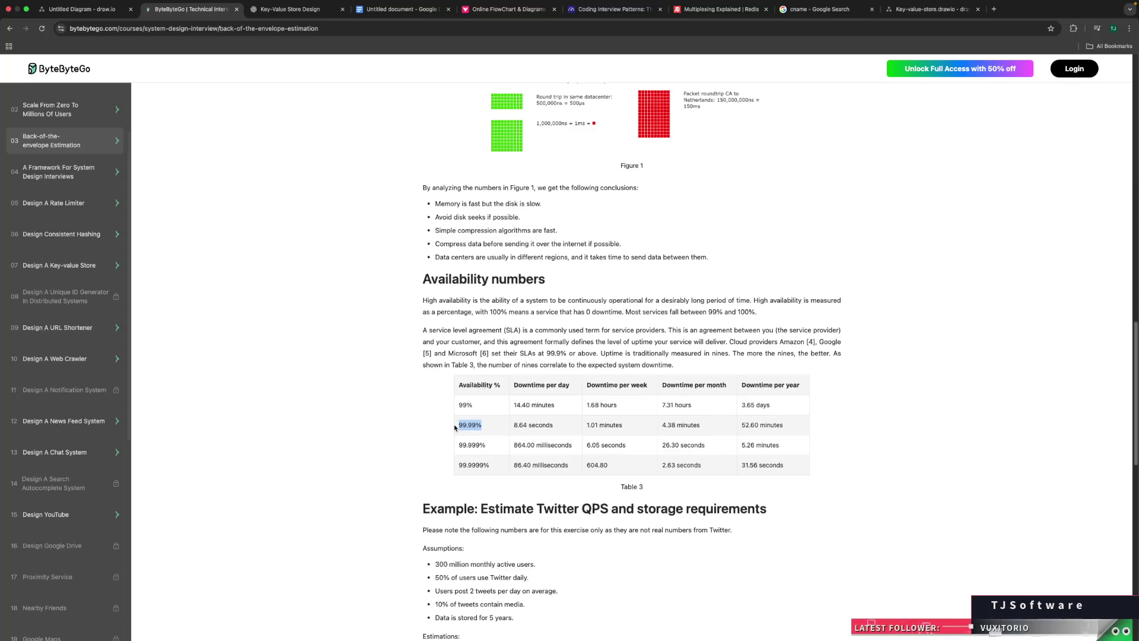
triple_click(797, 429)
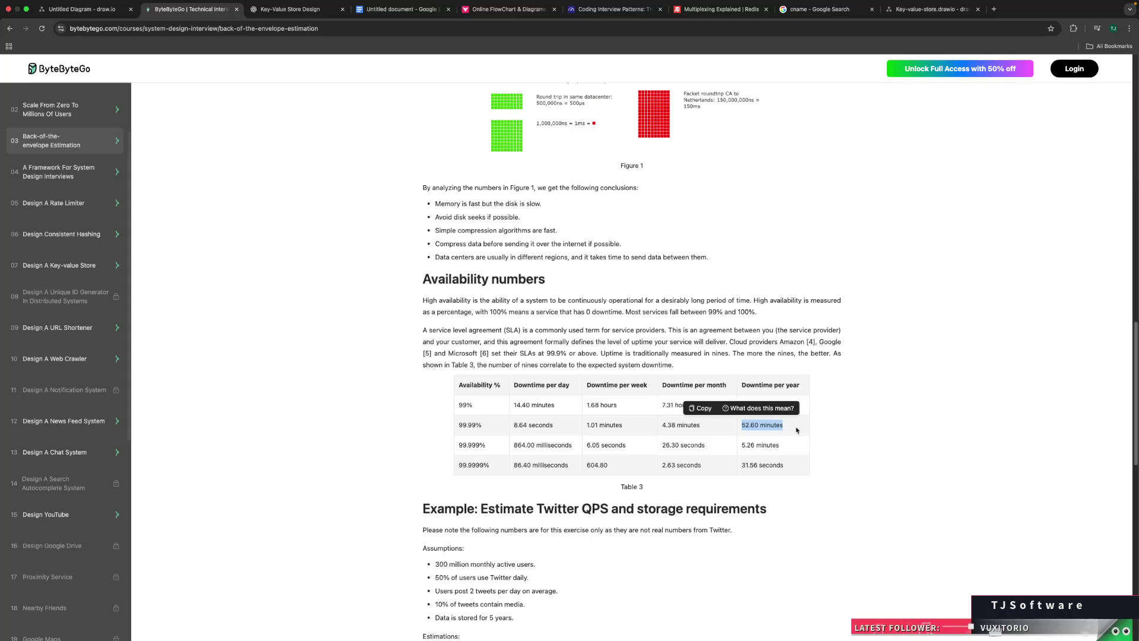
click(796, 430)
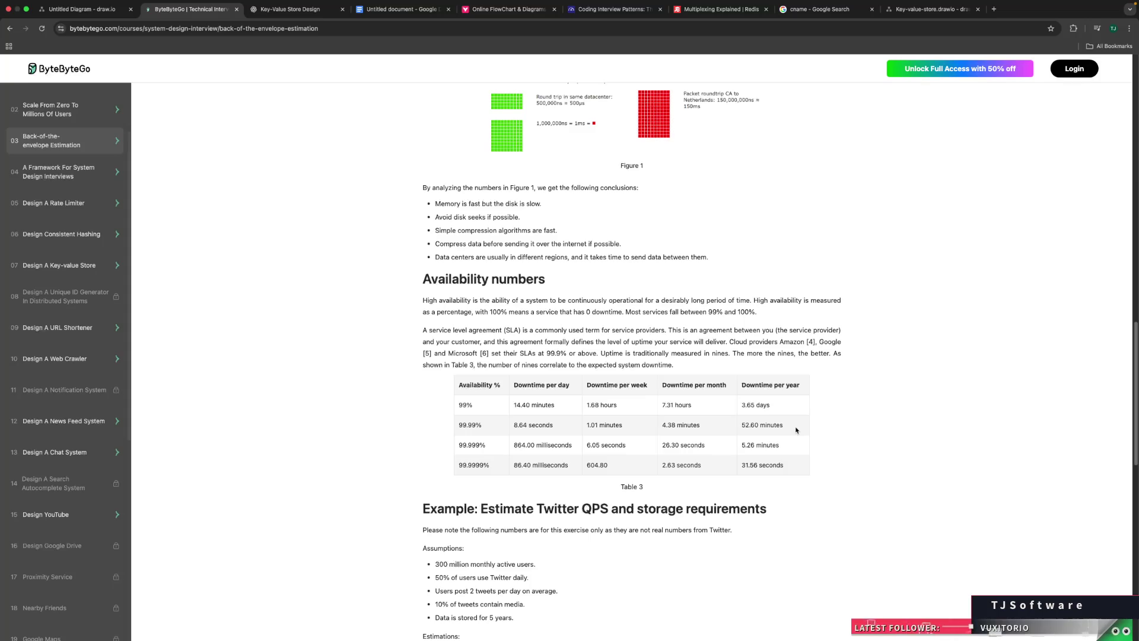
drag(514, 425, 553, 425)
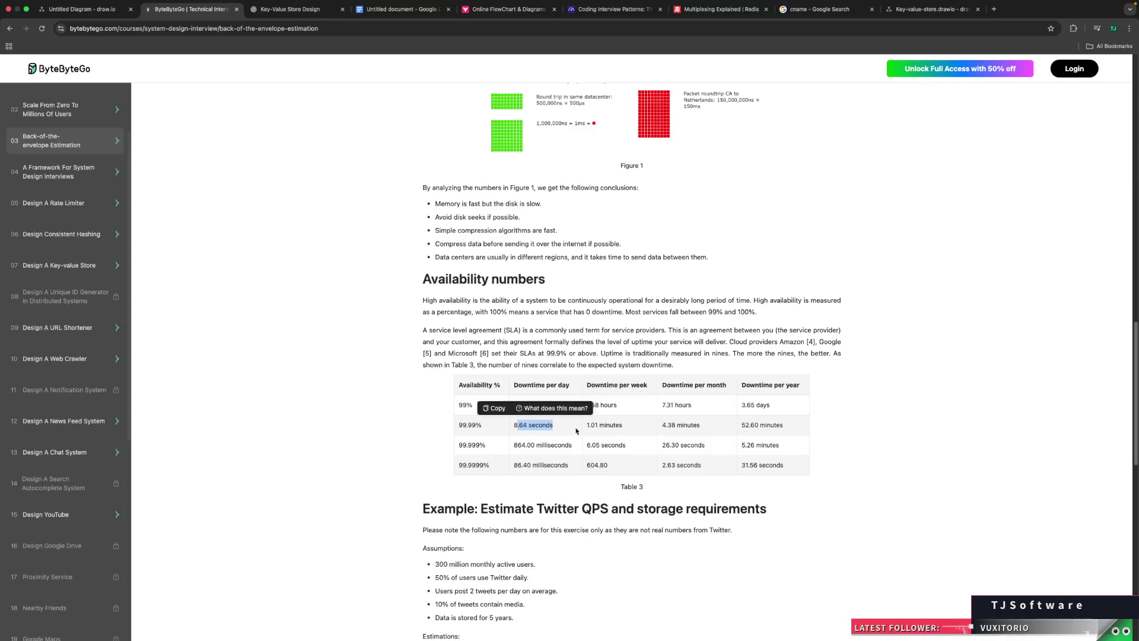
click(540, 427)
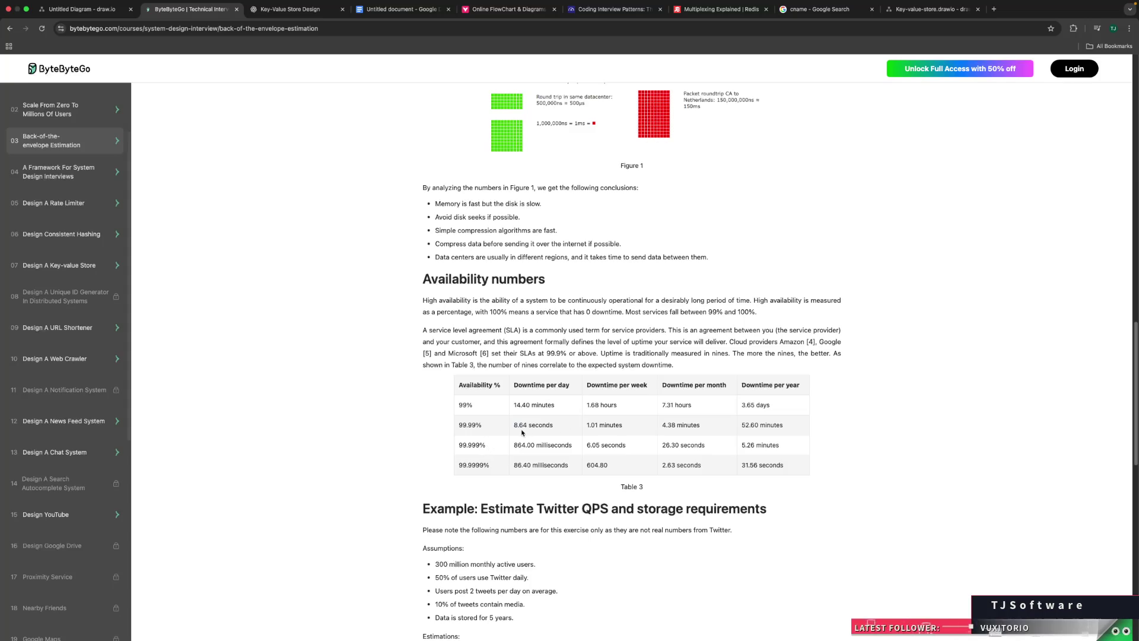
mouse_move(504, 449)
mouse_down()
mouse_move(431, 451)
mouse_move(480, 446)
mouse_up()
click(394, 10)
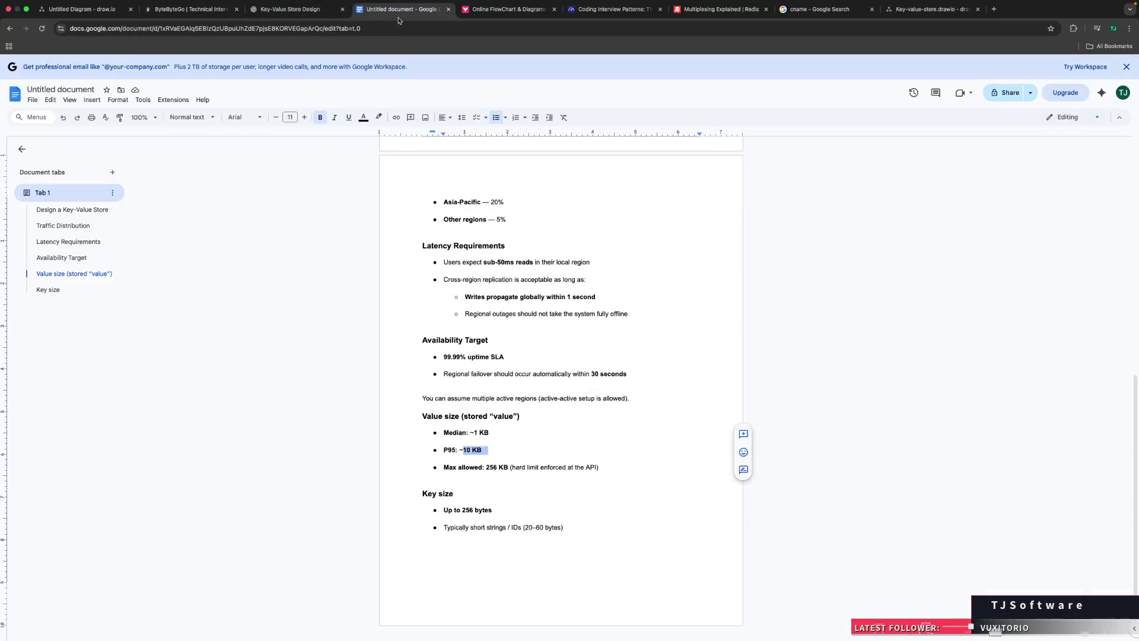
click(192, 13)
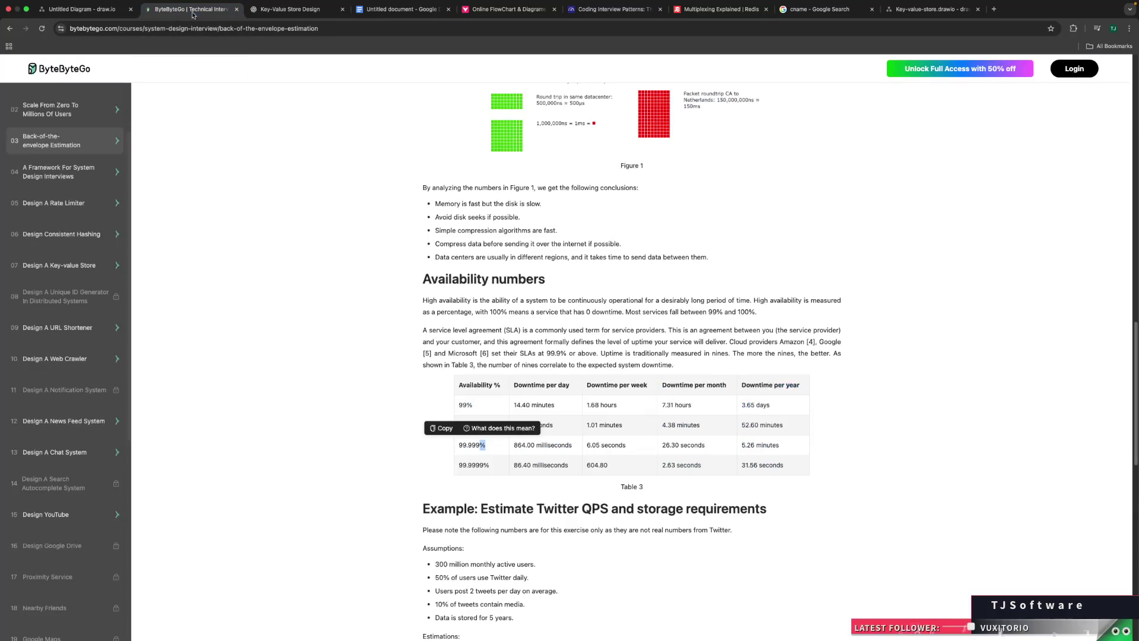
click(559, 427)
double_click(558, 427)
click(558, 427)
double_click(559, 427)
click(638, 429)
drag(638, 429, 587, 425)
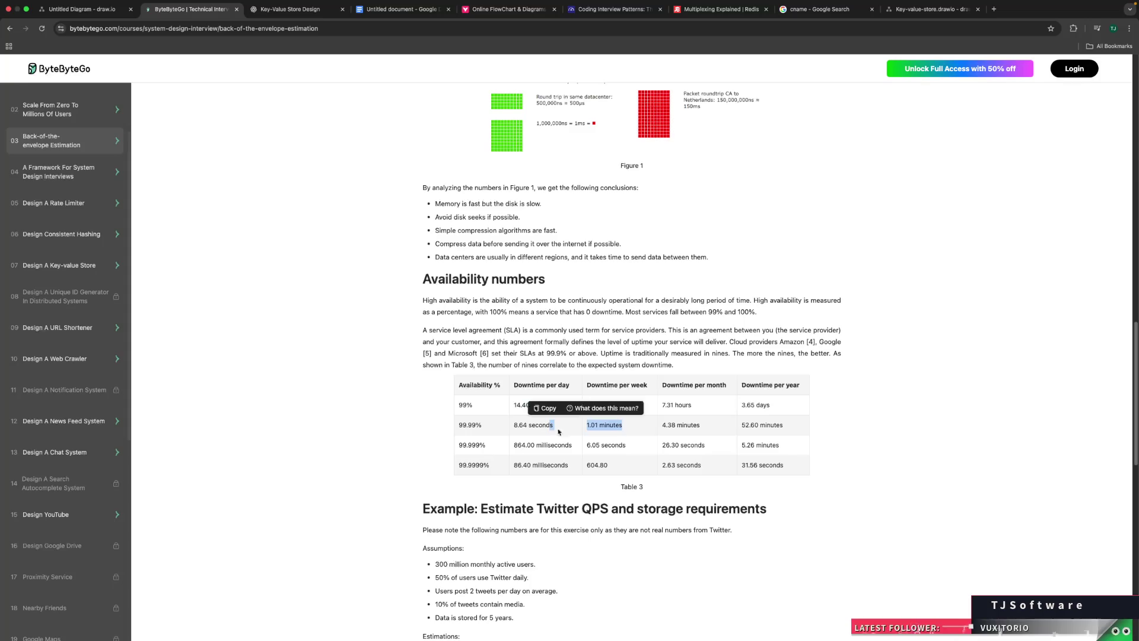
click(625, 429)
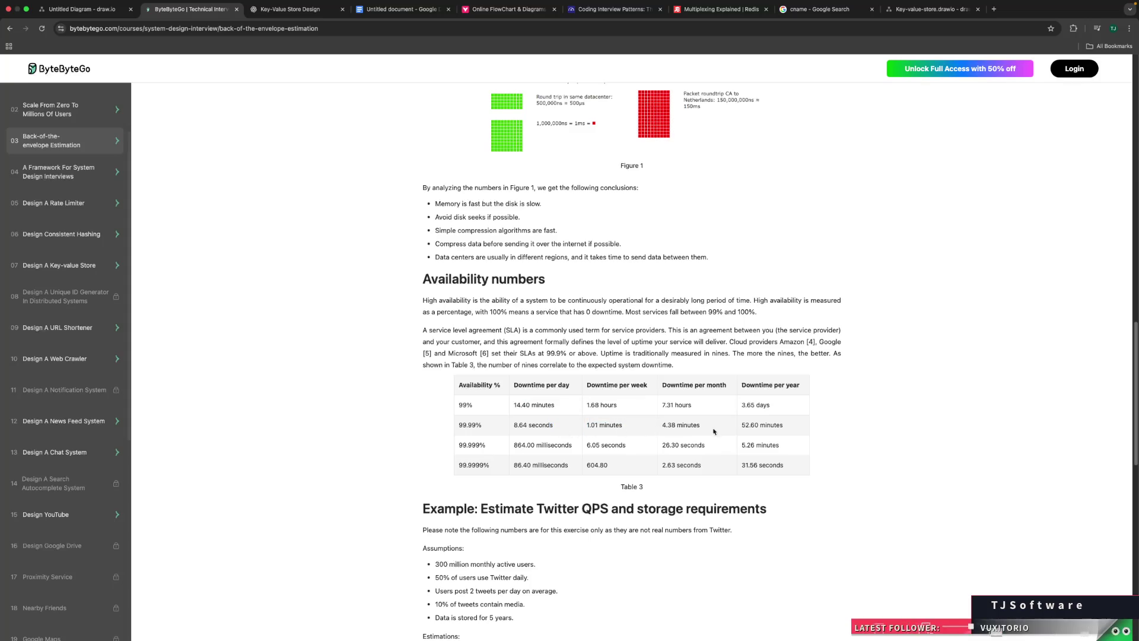
drag(727, 429, 665, 433)
click(632, 429)
triple_click(633, 430)
click(633, 429)
drag(796, 428, 742, 433)
click(743, 432)
drag(744, 432, 796, 428)
click(796, 428)
drag(794, 428, 736, 429)
click(735, 430)
drag(736, 429, 789, 429)
click(790, 429)
drag(591, 425, 606, 425)
mouse_move(796, 425)
mouse_down()
mouse_move(727, 429)
mouse_move(796, 431)
mouse_up()
click(738, 428)
click(796, 431)
scroll(711, 529, down, 3)
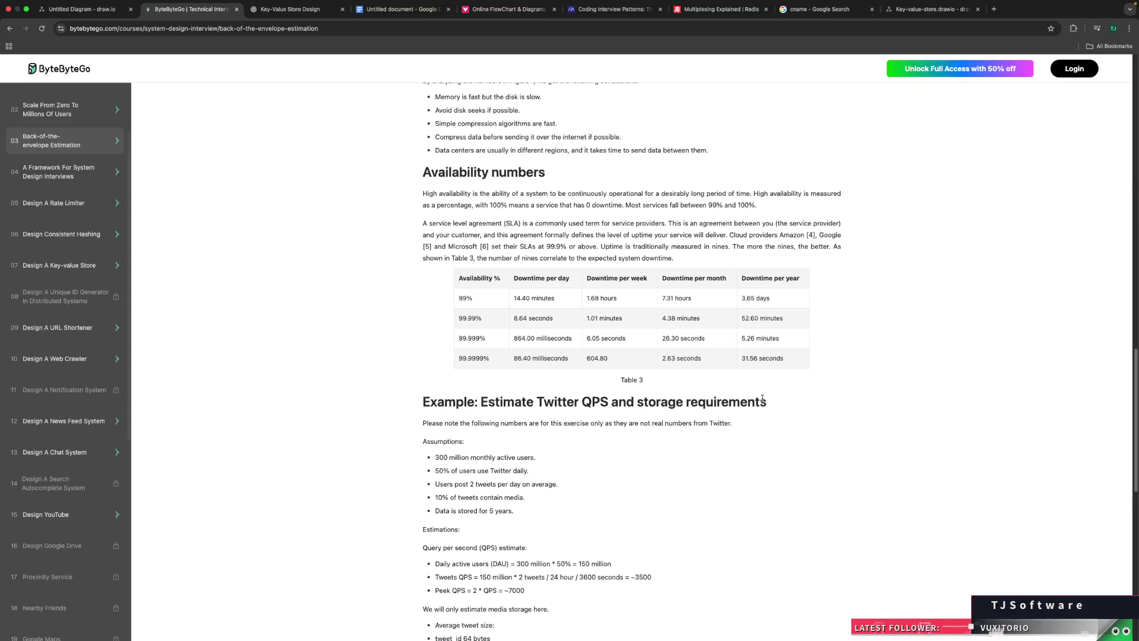
double_click(455, 340)
click(456, 339)
double_click(456, 340)
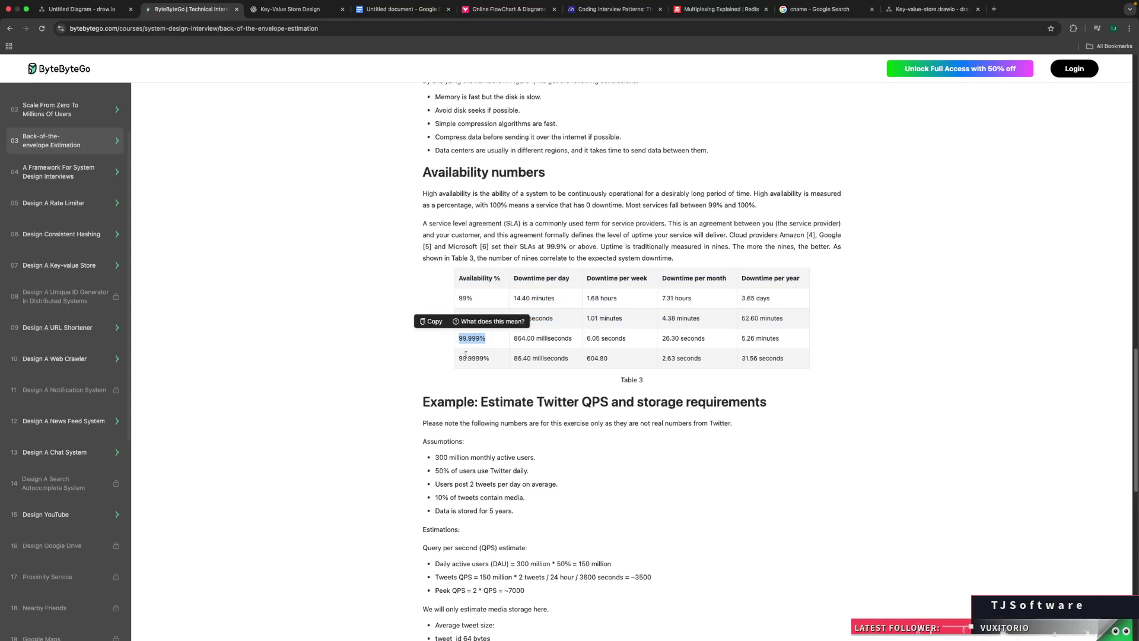
click(458, 358)
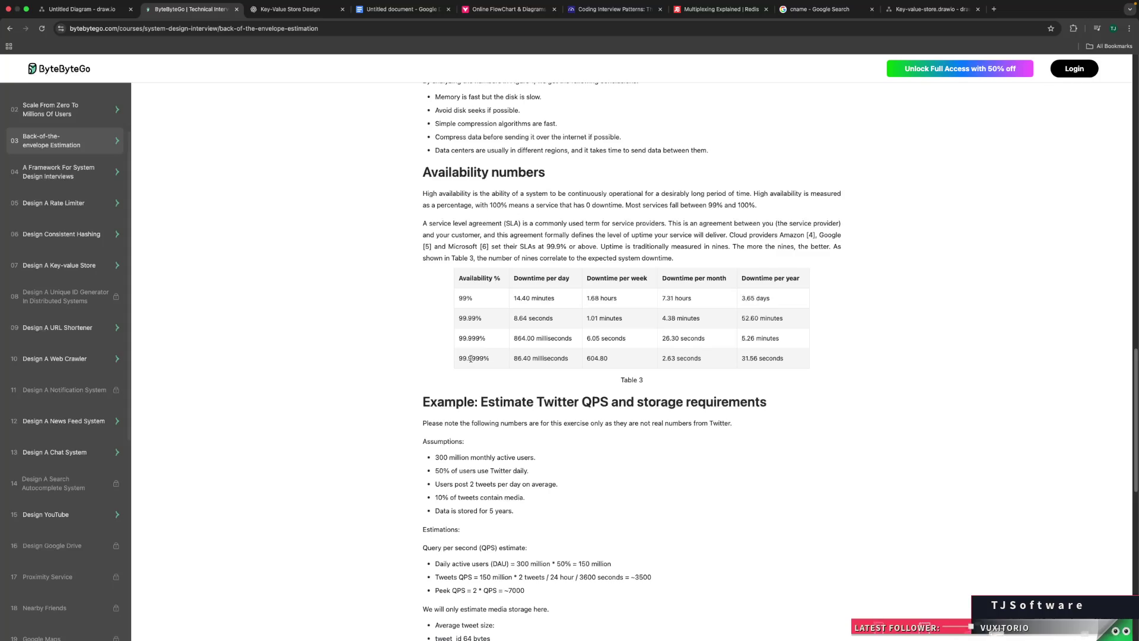
double_click(457, 340)
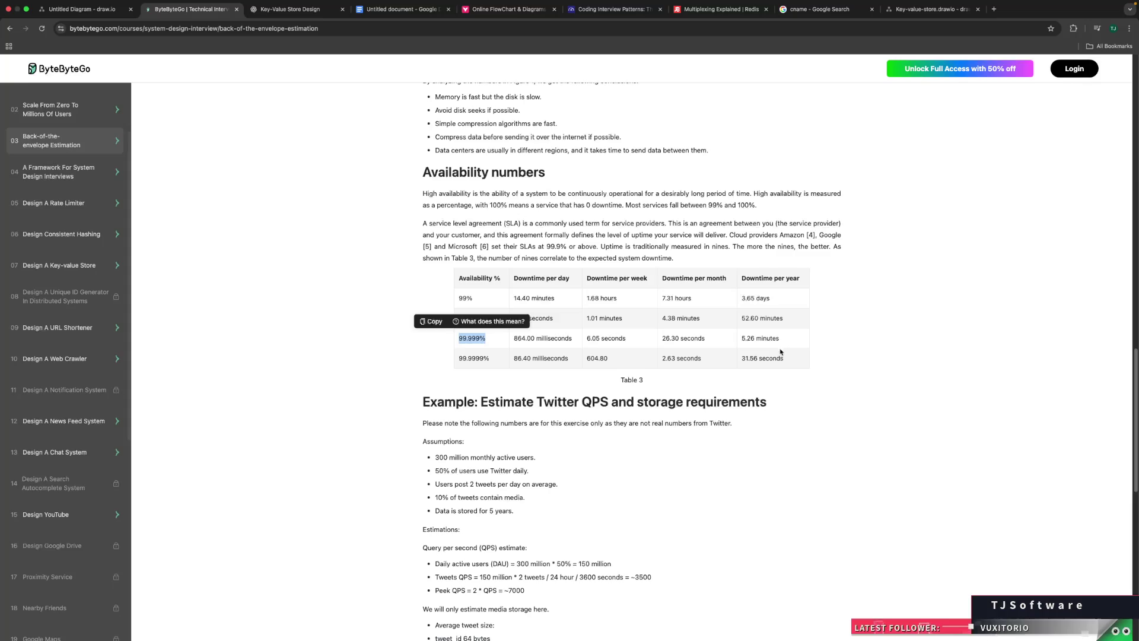
drag(758, 359, 741, 359)
click(740, 364)
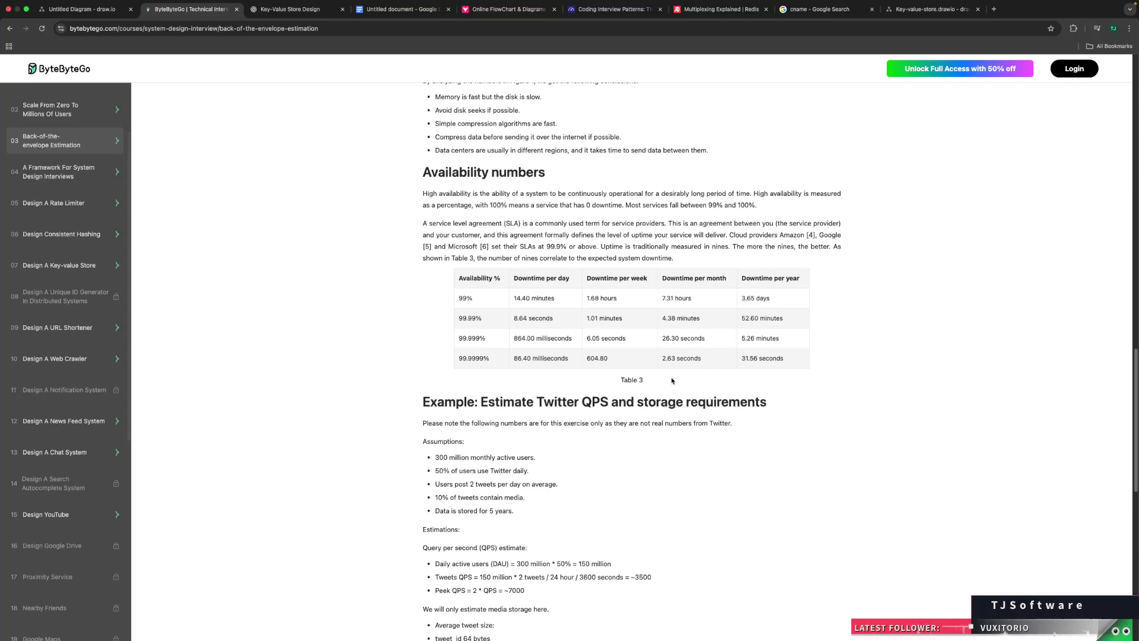
double_click(470, 358)
click(533, 365)
triple_click(533, 364)
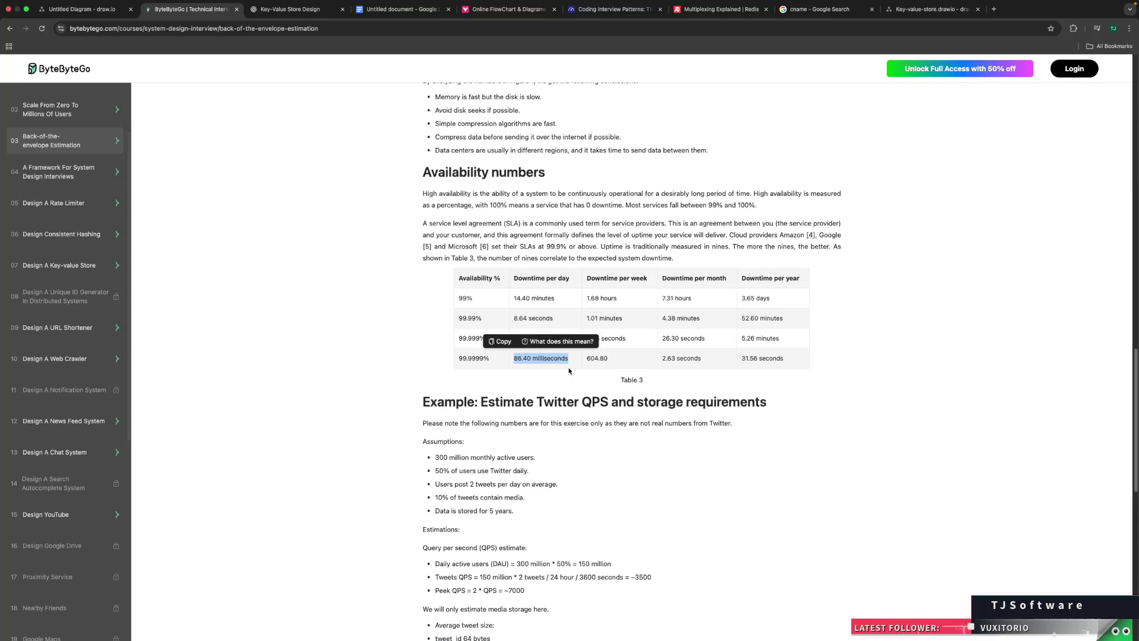
click(569, 371)
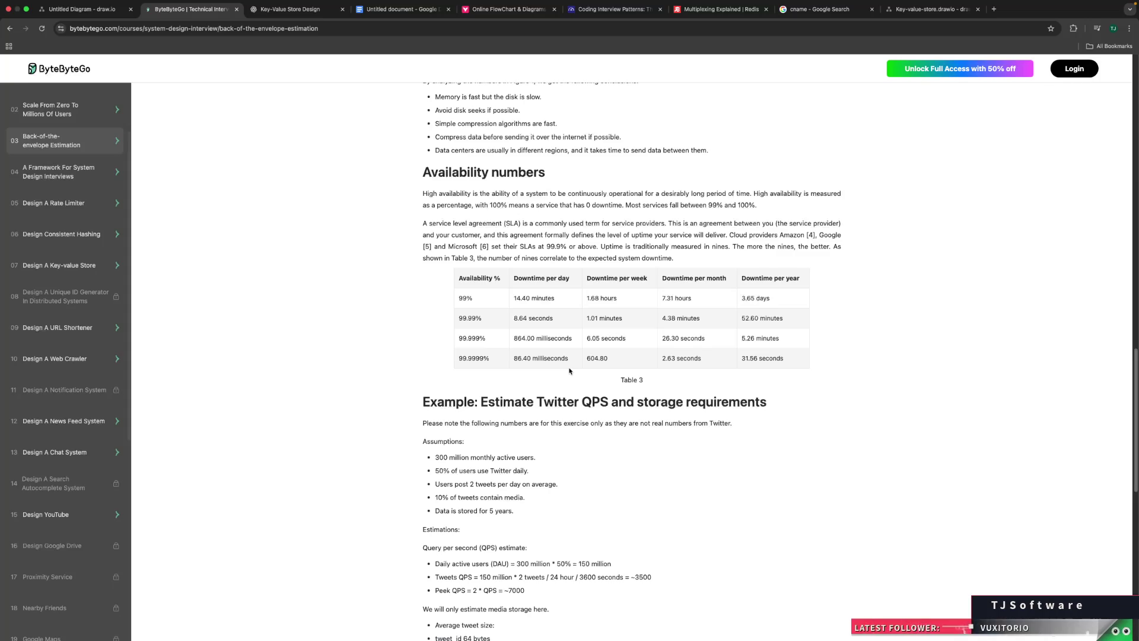
scroll(567, 372, down, 3)
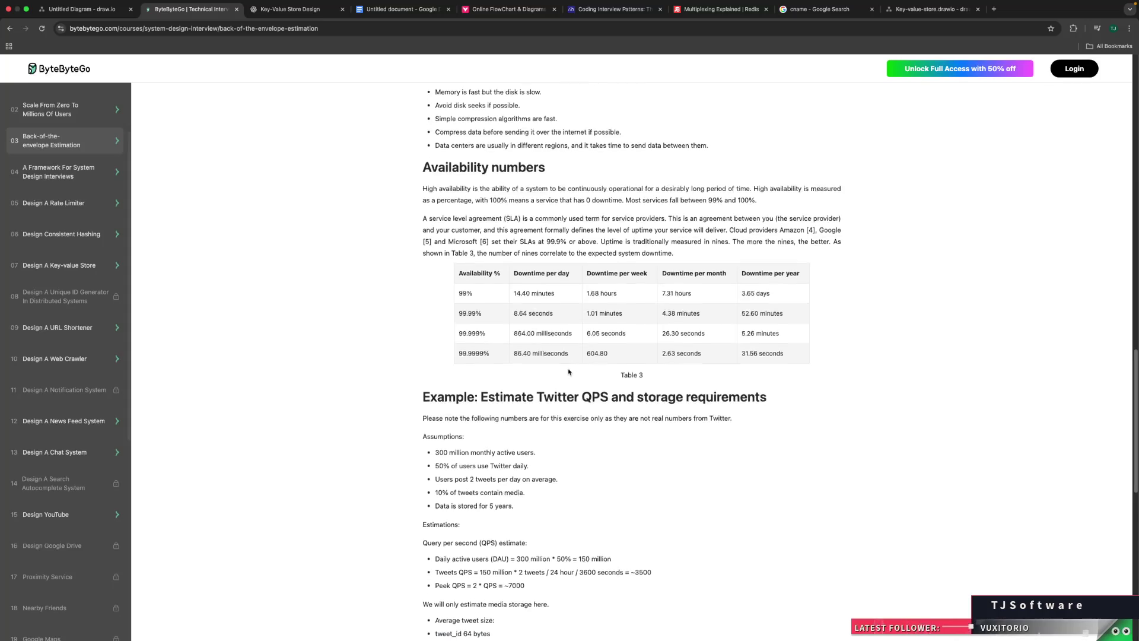
drag(422, 263, 596, 263)
click(617, 267)
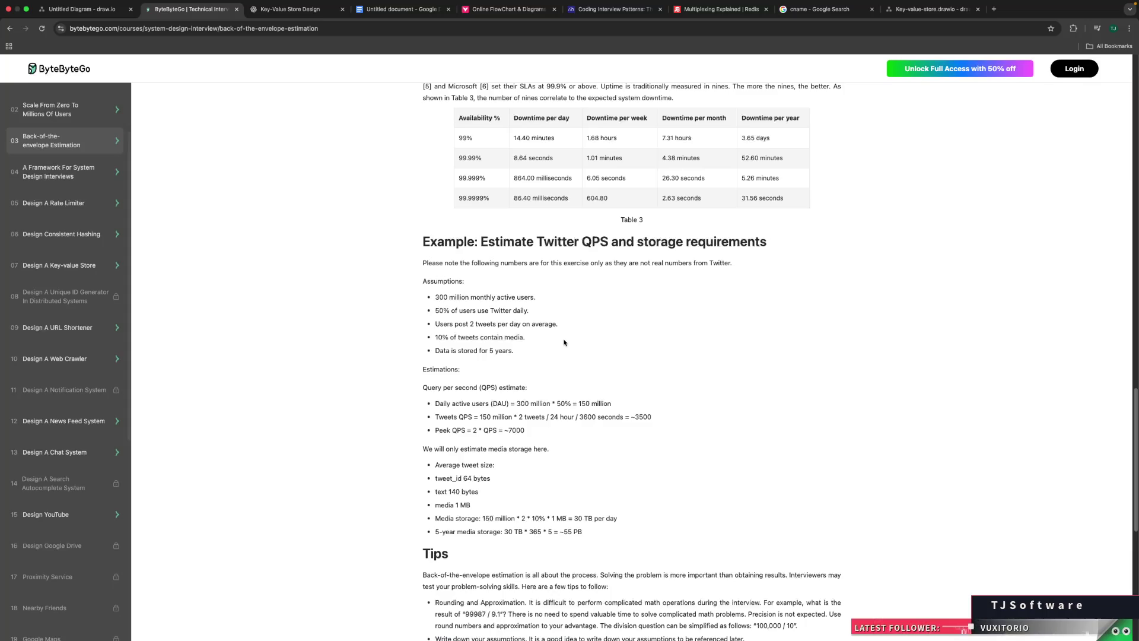
scroll(541, 342, down, 2)
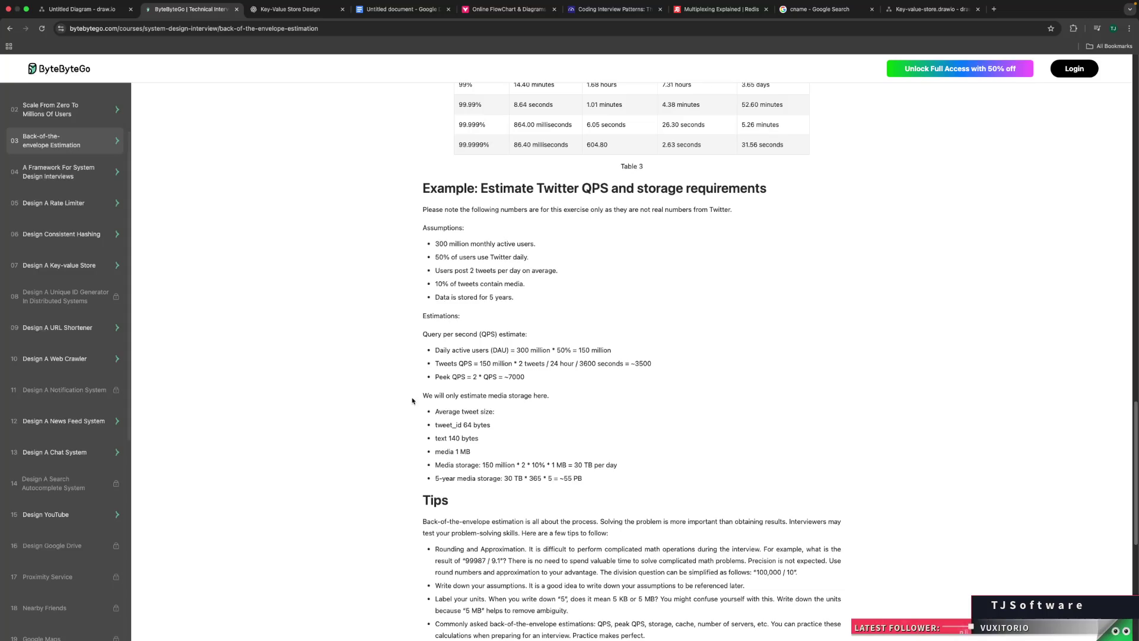
scroll(400, 402, down, 1)
drag(435, 372, 516, 375)
click(516, 375)
triple_click(487, 386)
click(487, 389)
drag(424, 401, 618, 412)
click(492, 402)
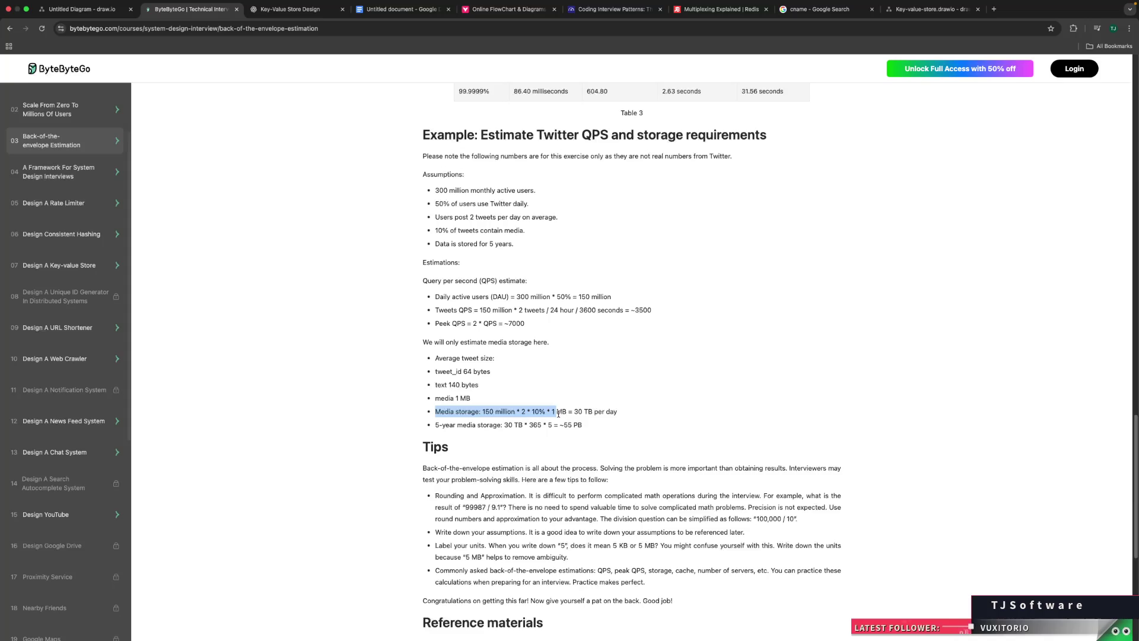
click(458, 404)
scroll(362, 394, down, 3)
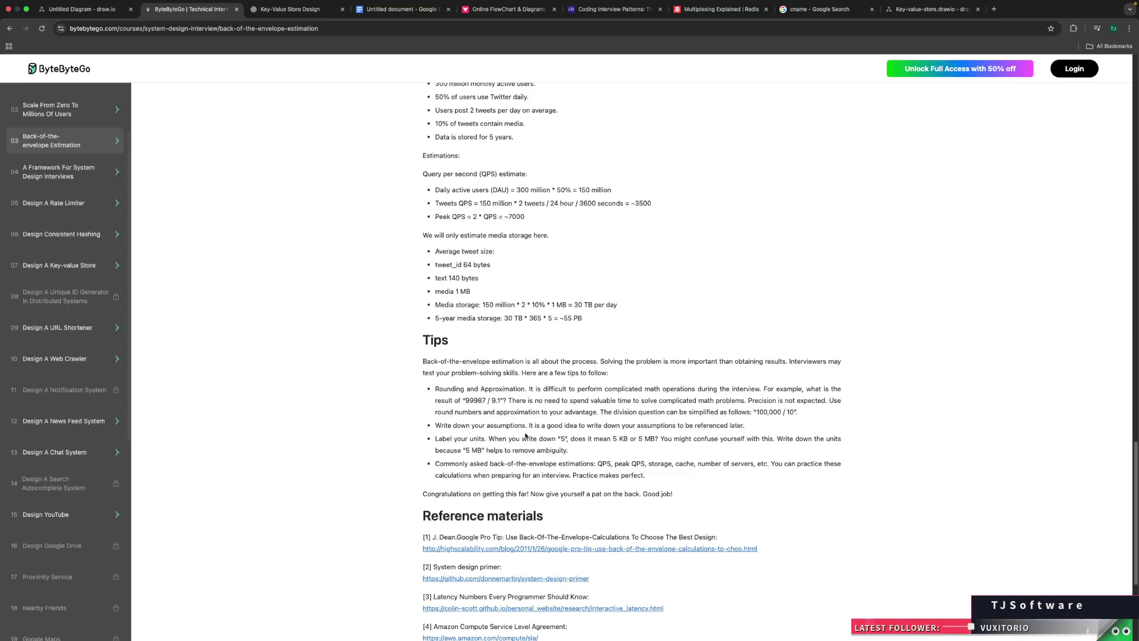
drag(546, 425, 666, 432)
scroll(594, 433, down, 2)
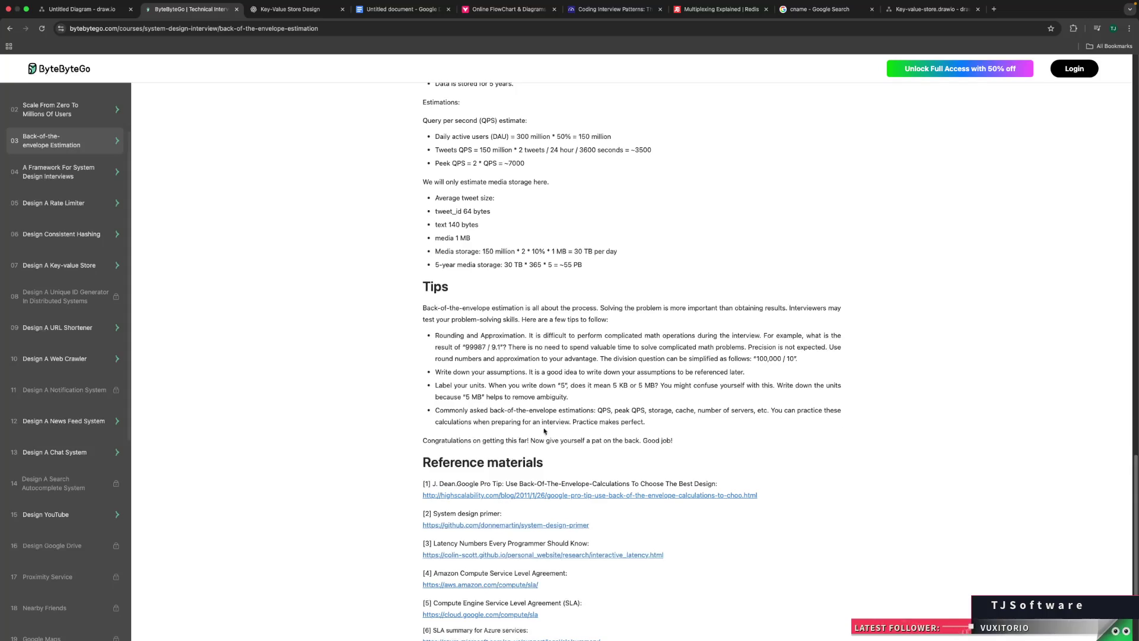
scroll(721, 430, down, 3)
scroll(774, 436, up, 10)
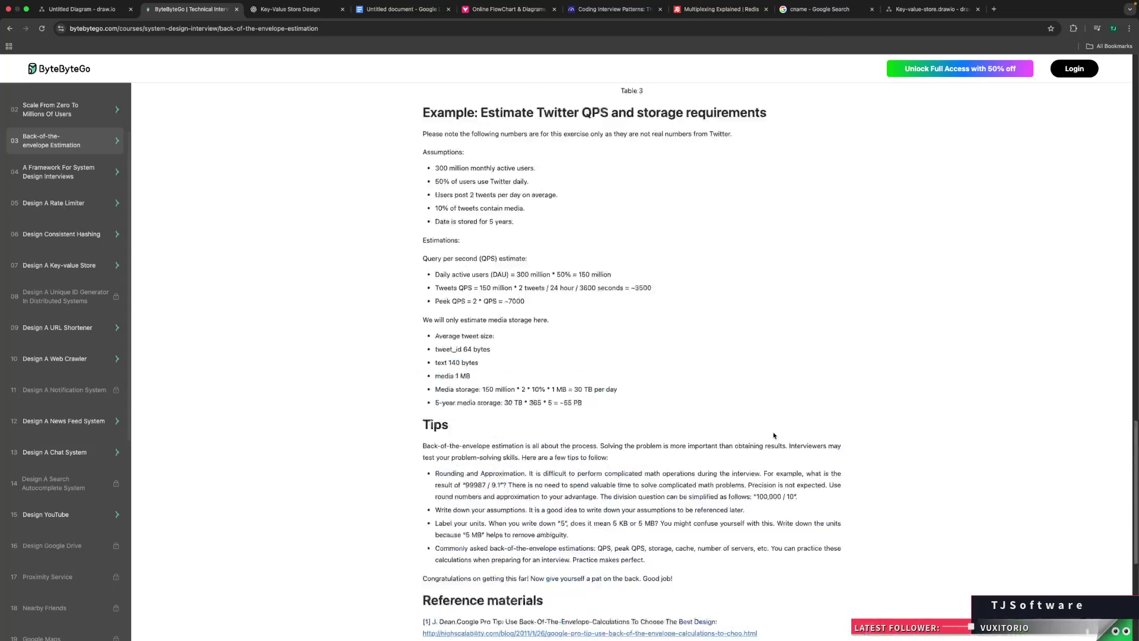
scroll(741, 386, up, 15)
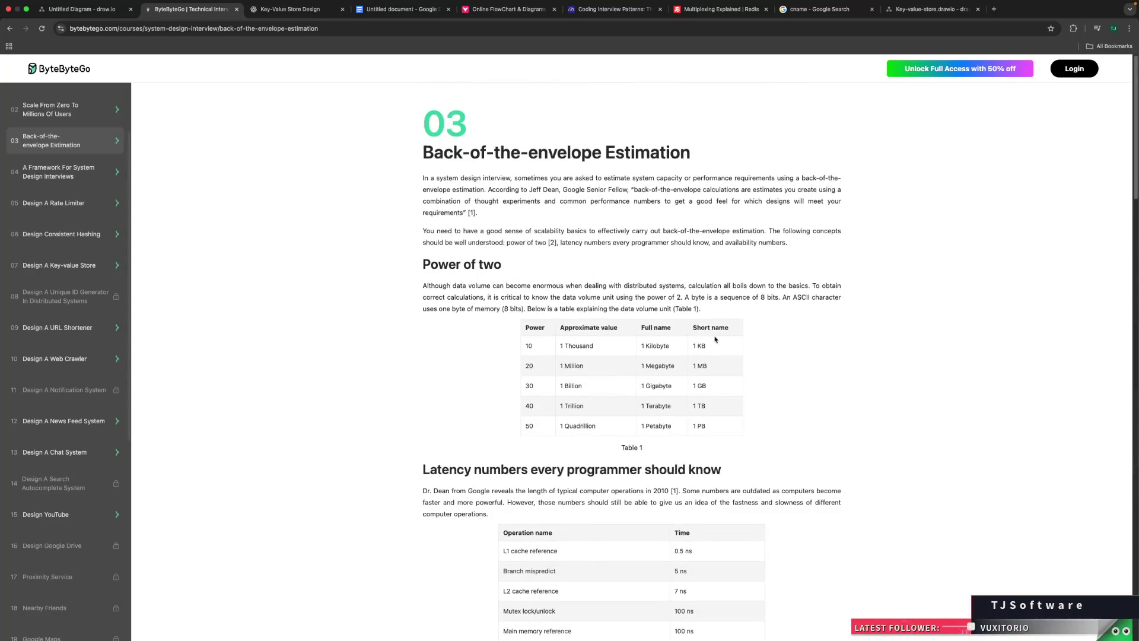
Step: Send the Key-Value Store Design chat the prompt 'Guide me on initial considerations to get started'
click(303, 11)
click(502, 506)
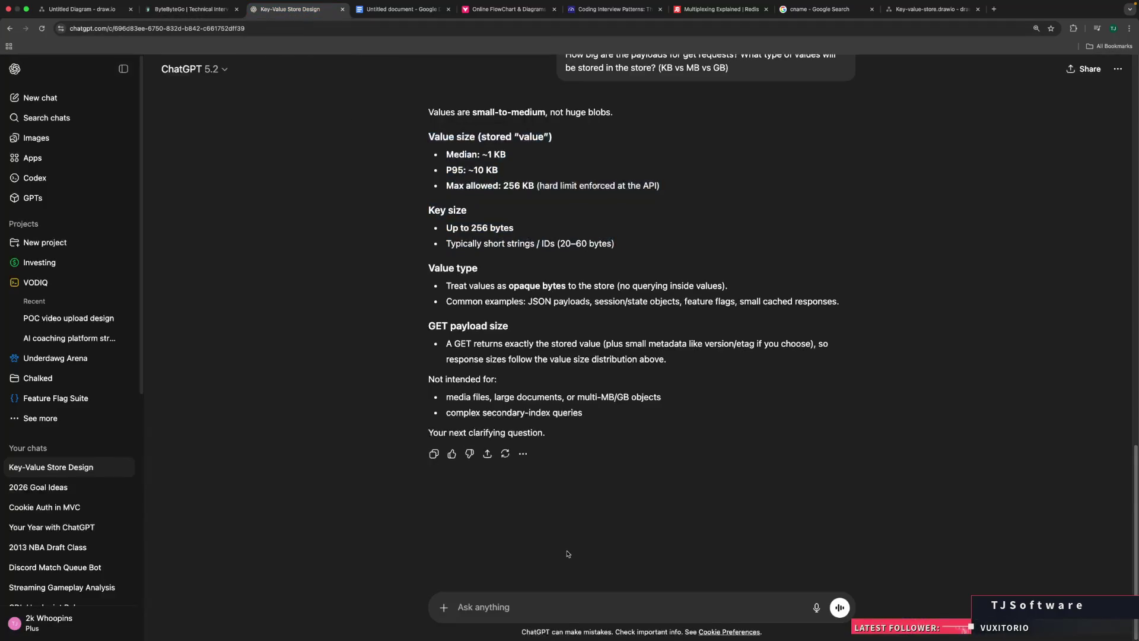
click(546, 597)
text(Guide me on )
text(initial considerations to get started)
key(Return)
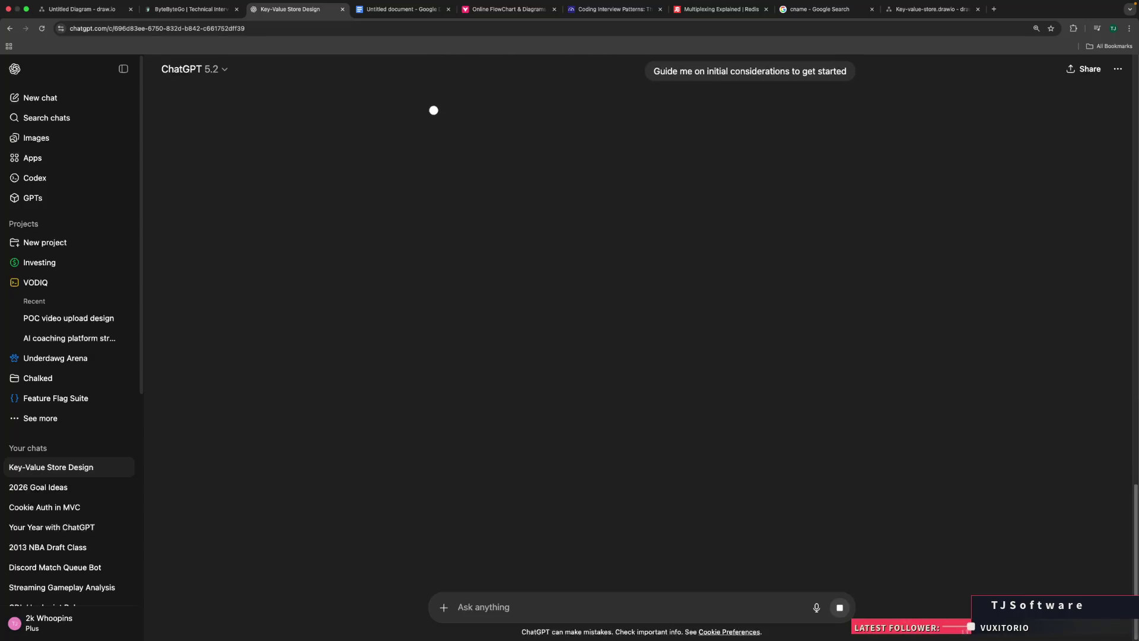
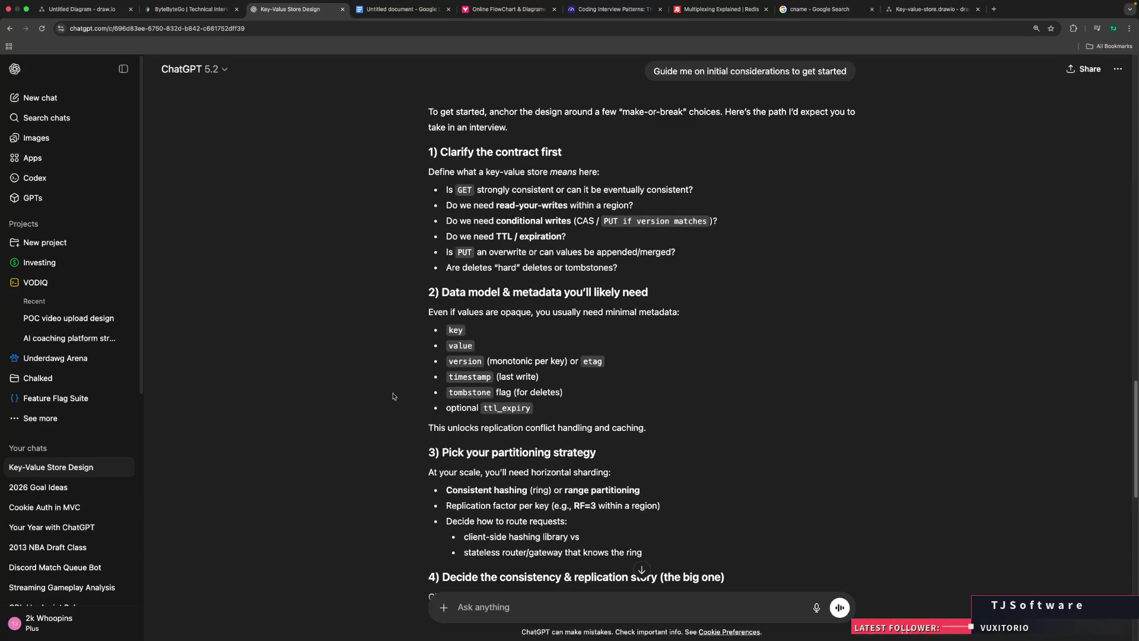
Step: Highlight the conditional writes bullet and the phrase 'if version matches' in the answer
triple_click(512, 221)
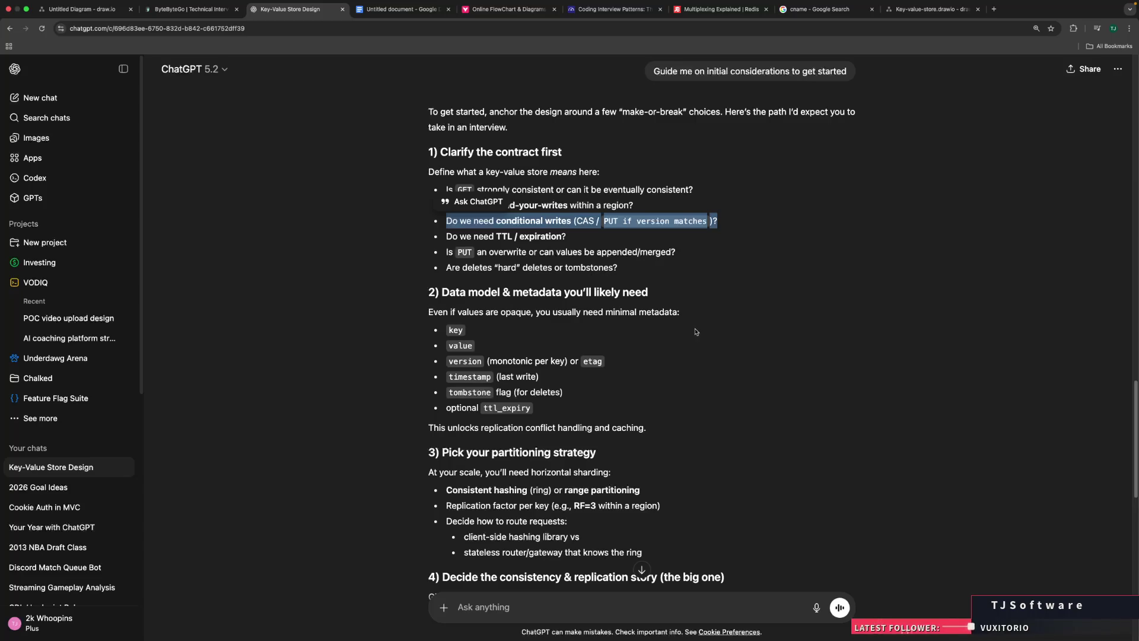
click(696, 333)
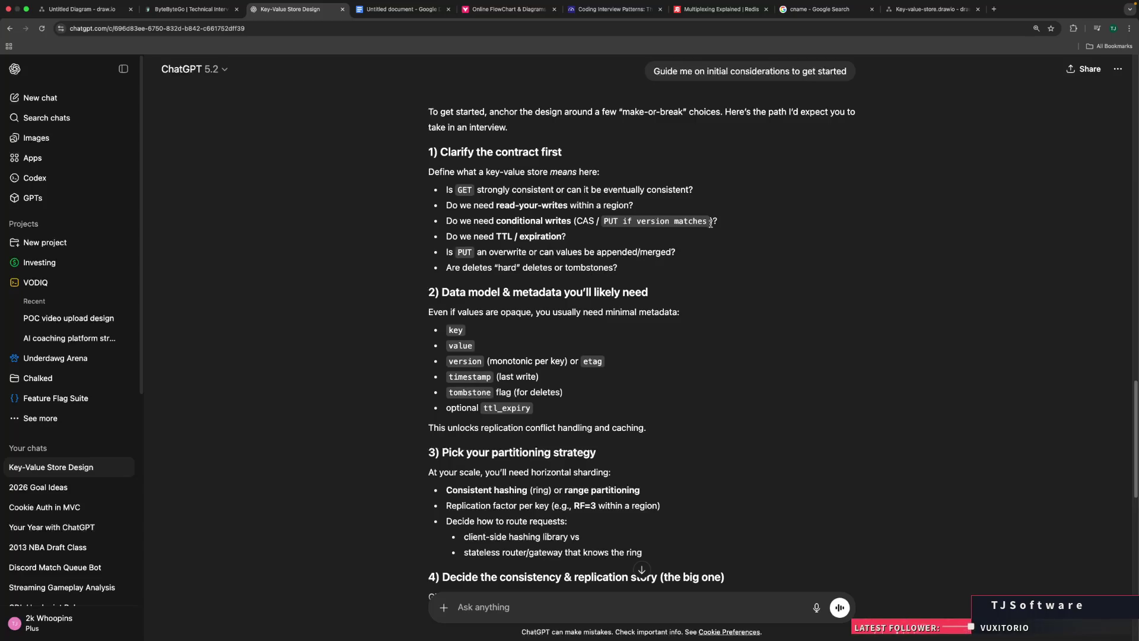
drag(627, 223, 704, 222)
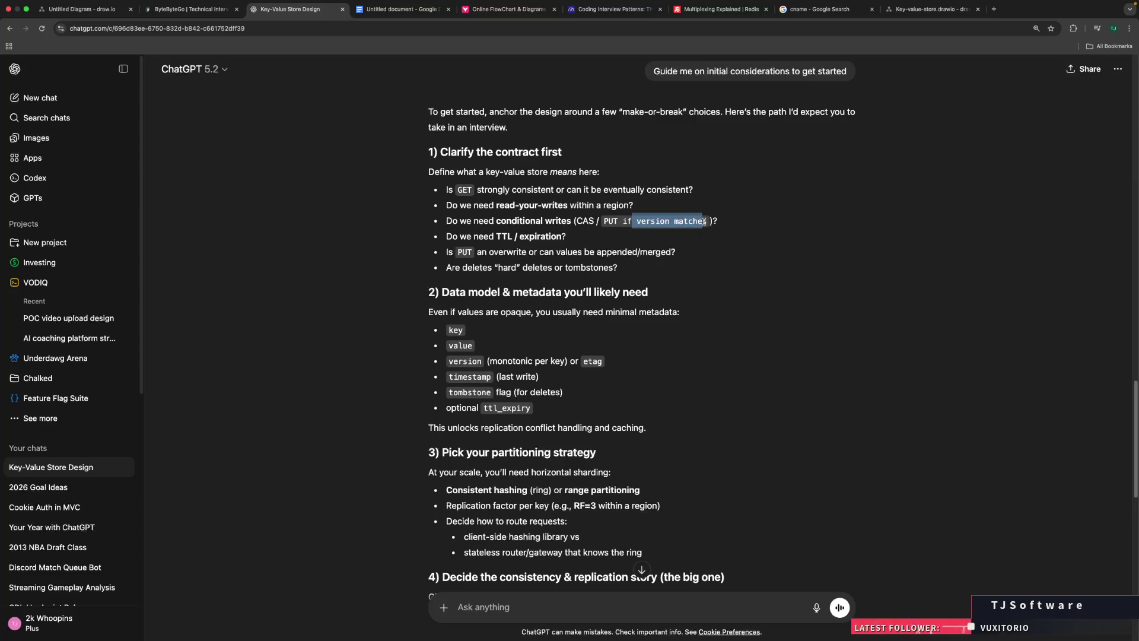
click(619, 223)
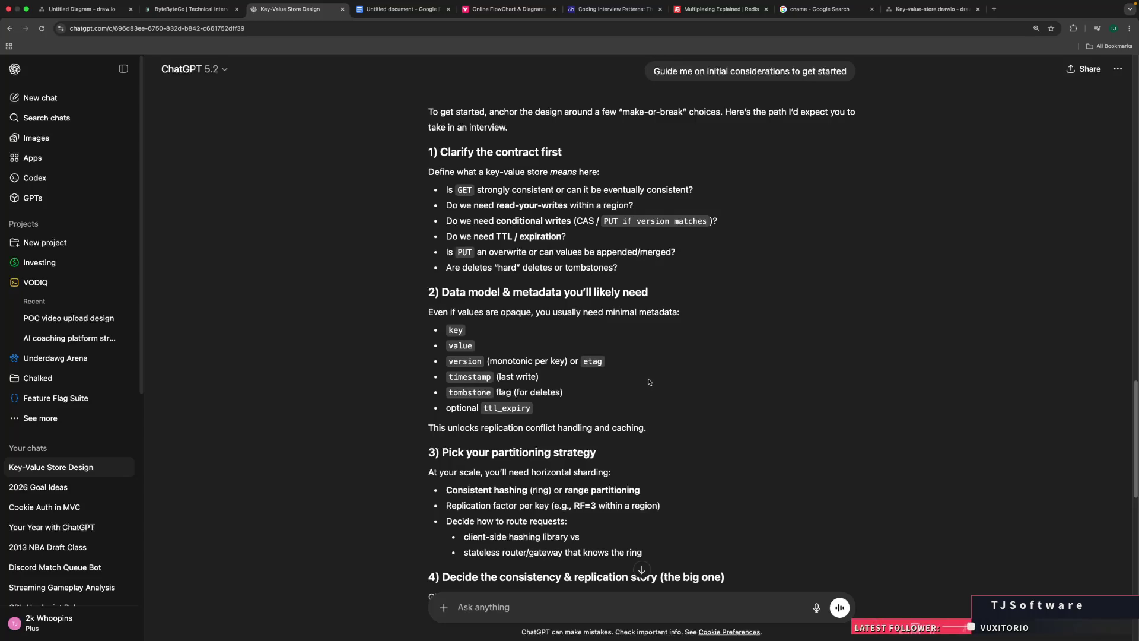
Step: Read through sections 1–4 of the answer, then start a new blank tab
scroll(649, 384, down, 2)
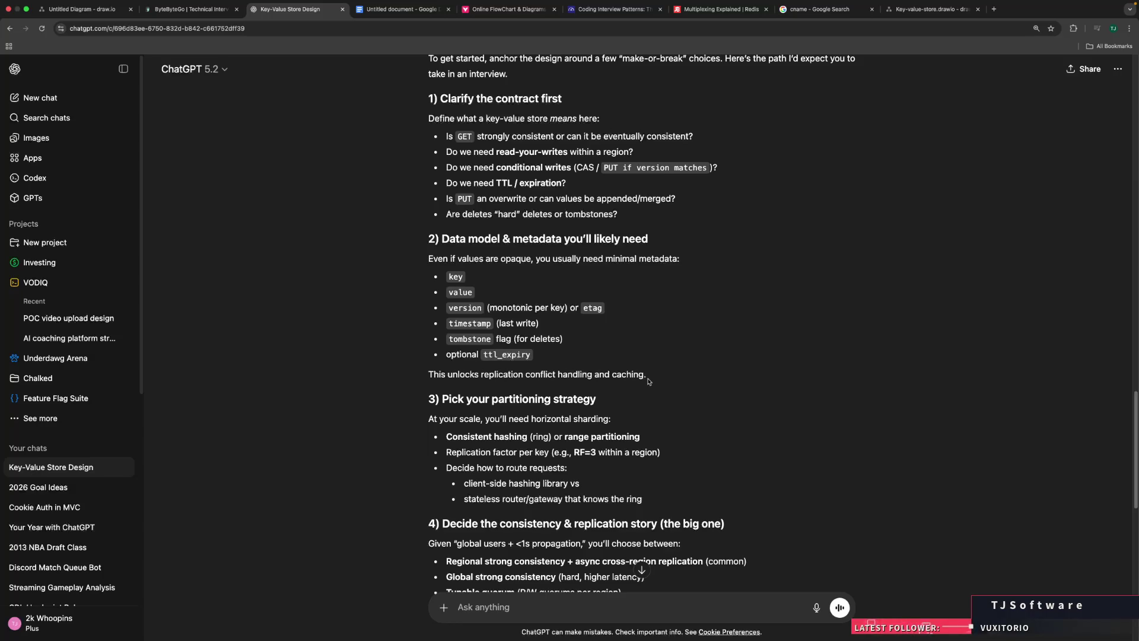
scroll(868, 377, down, 3)
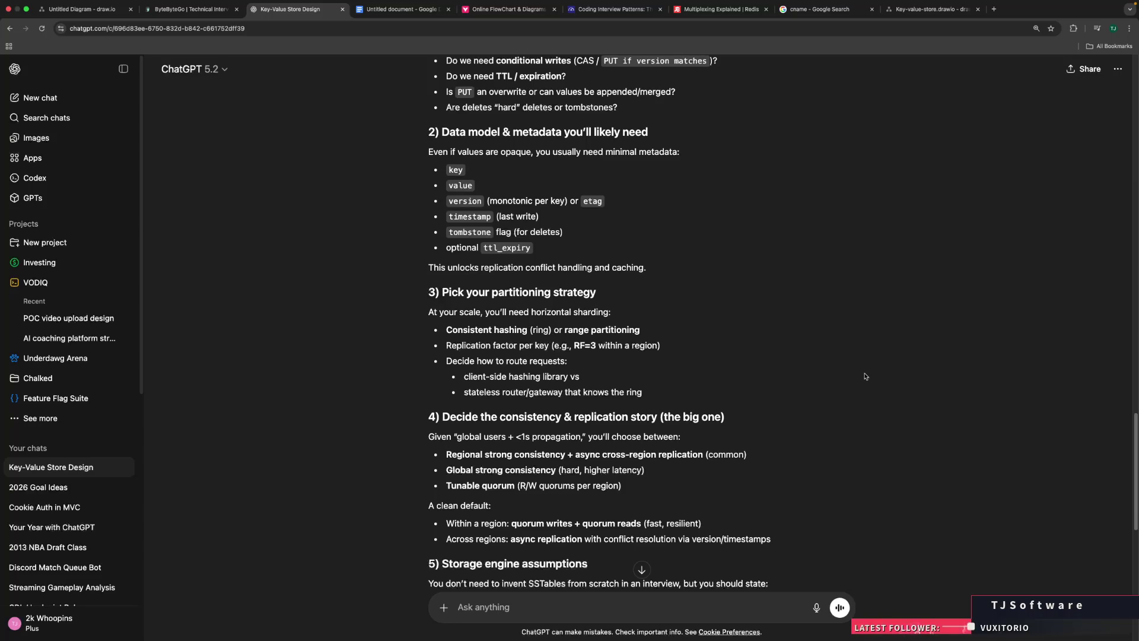
key(super+t)
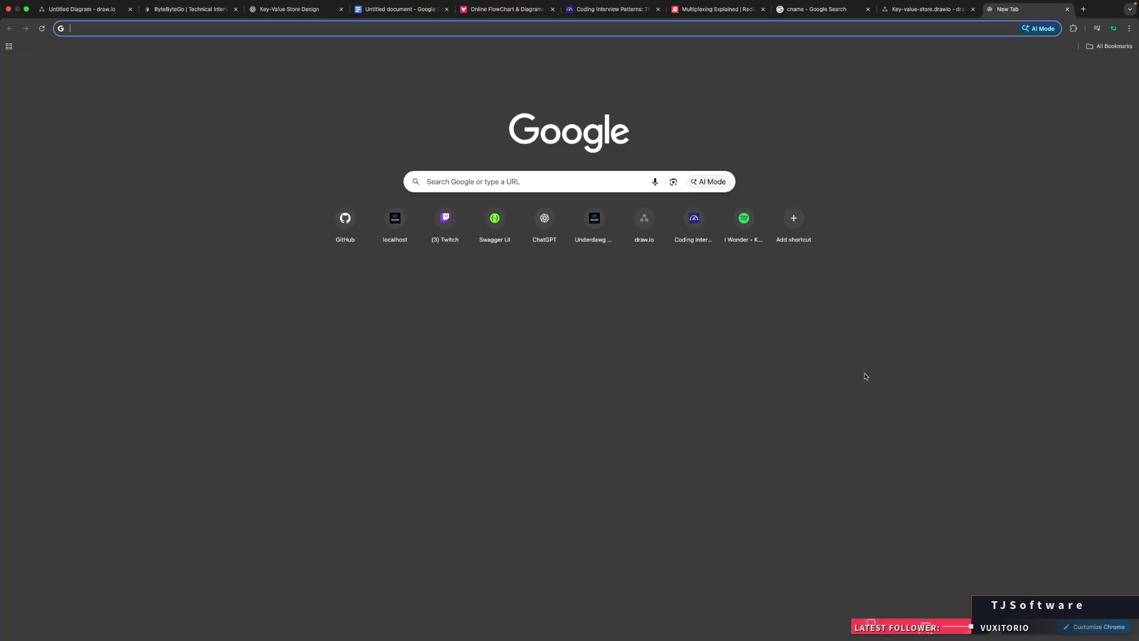
Step: Search 'redis implementation', check the Redis internals docs, then close that tab
text(redis implem)
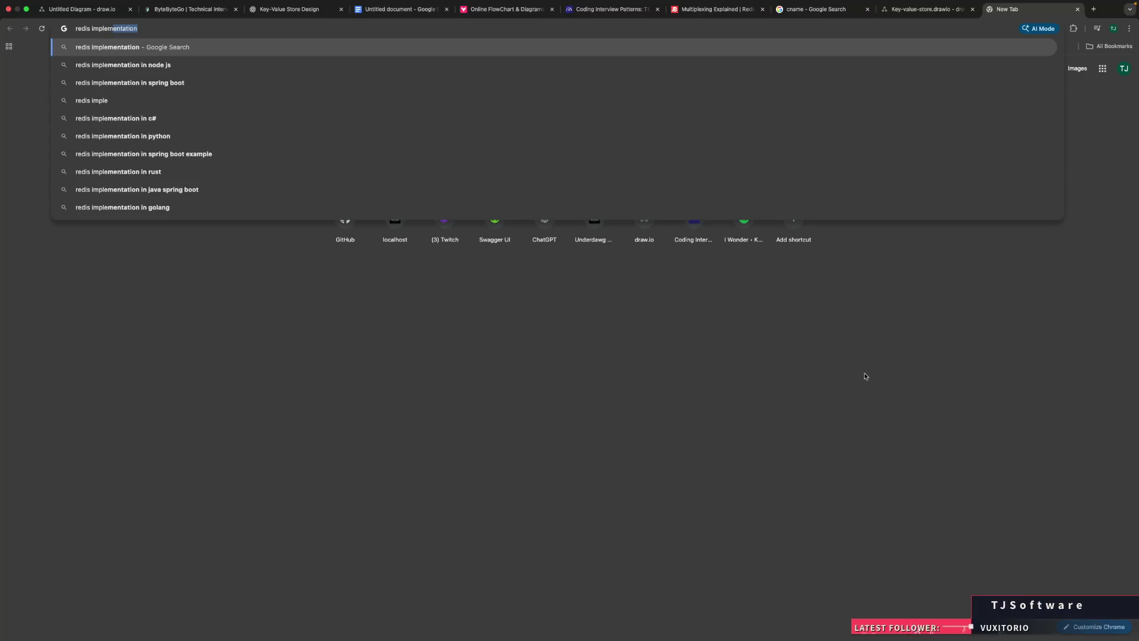
text(entation)
key(Return)
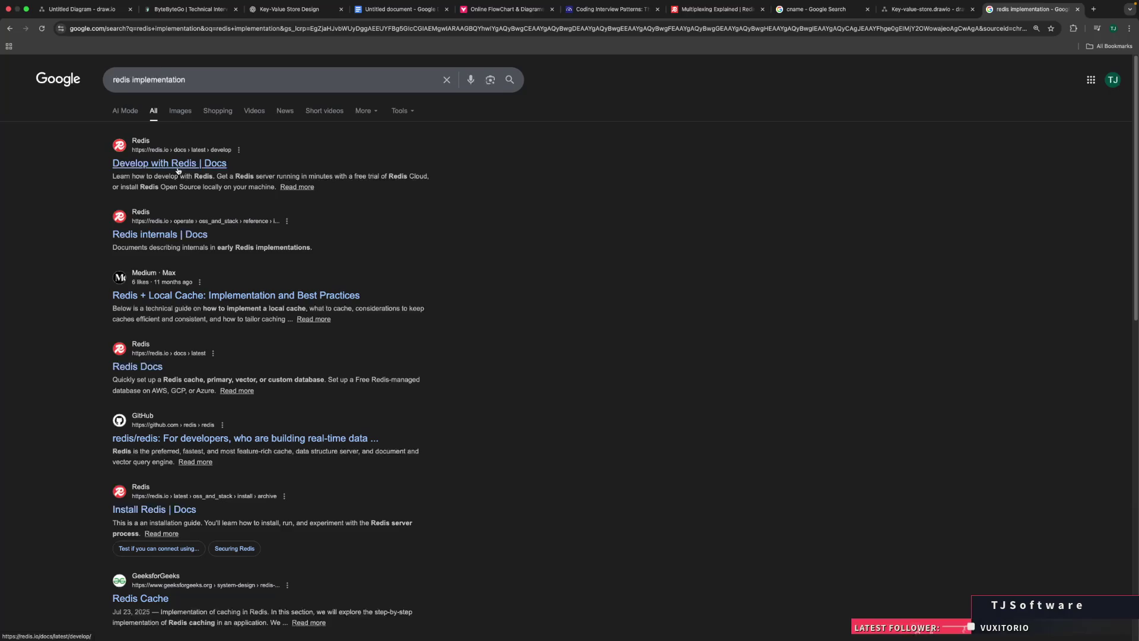
click(177, 234)
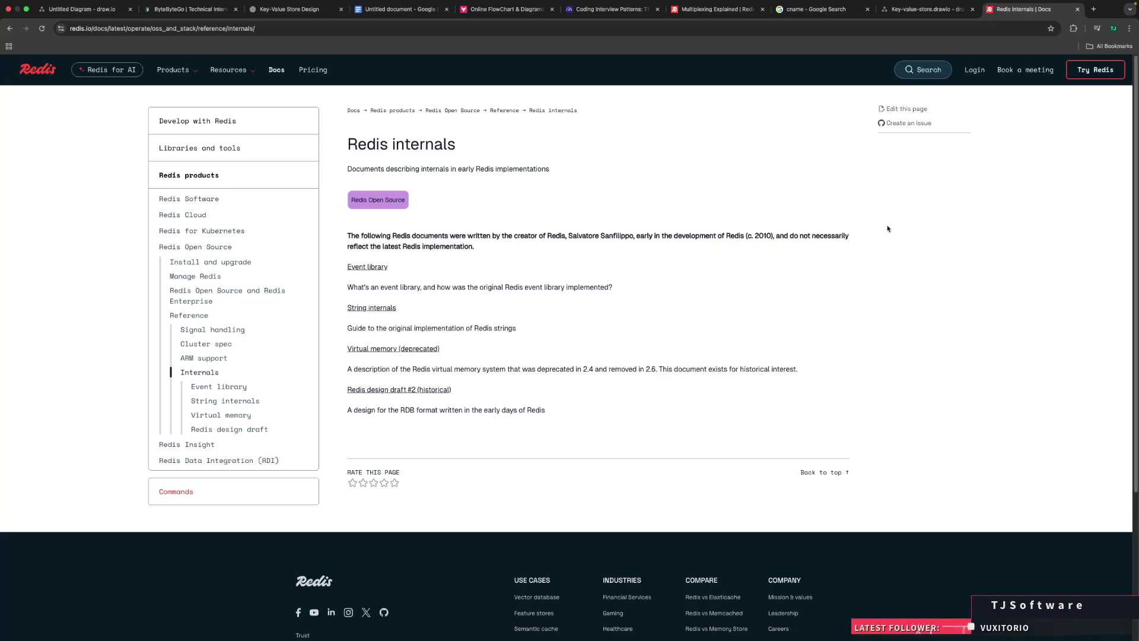
key(super+bracketleft)
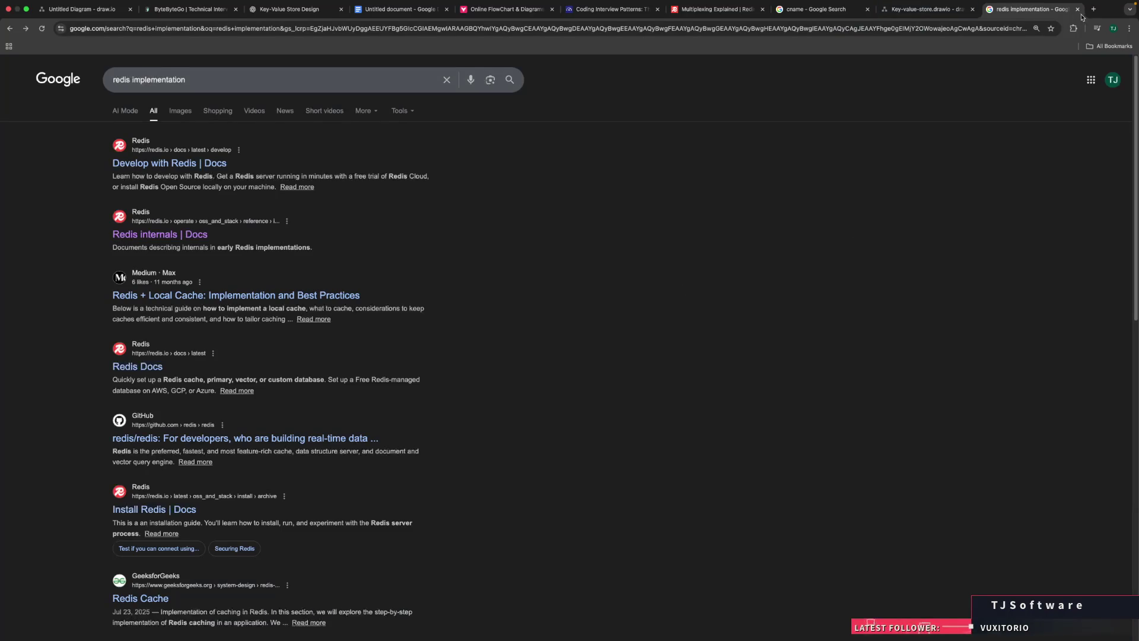
click(1078, 10)
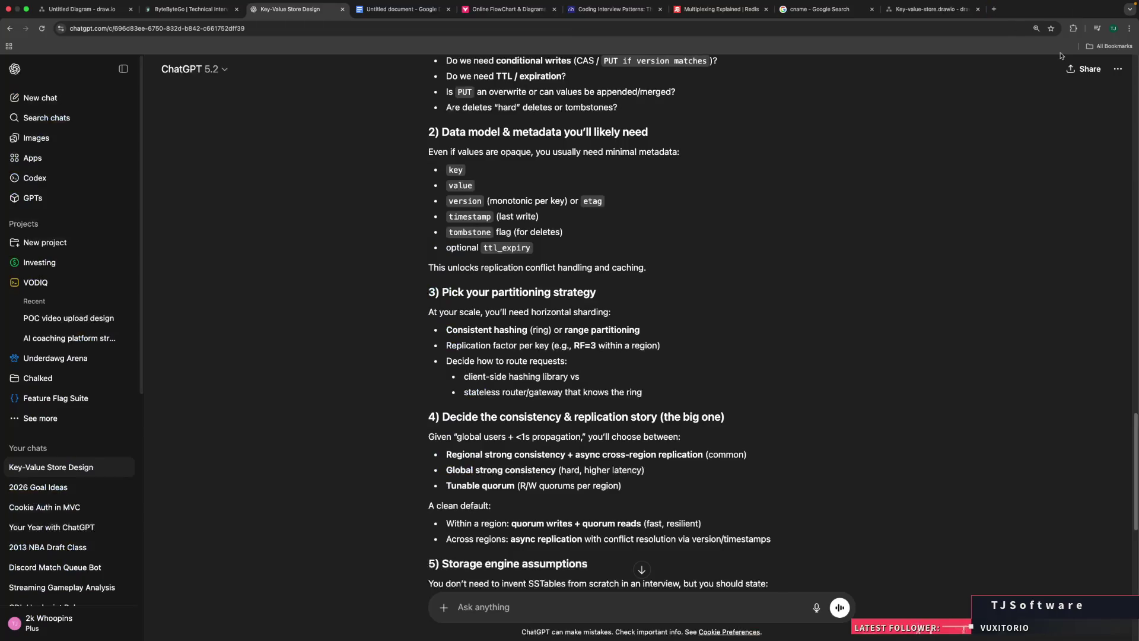
scroll(938, 234, down, 5)
scroll(938, 234, down, 2)
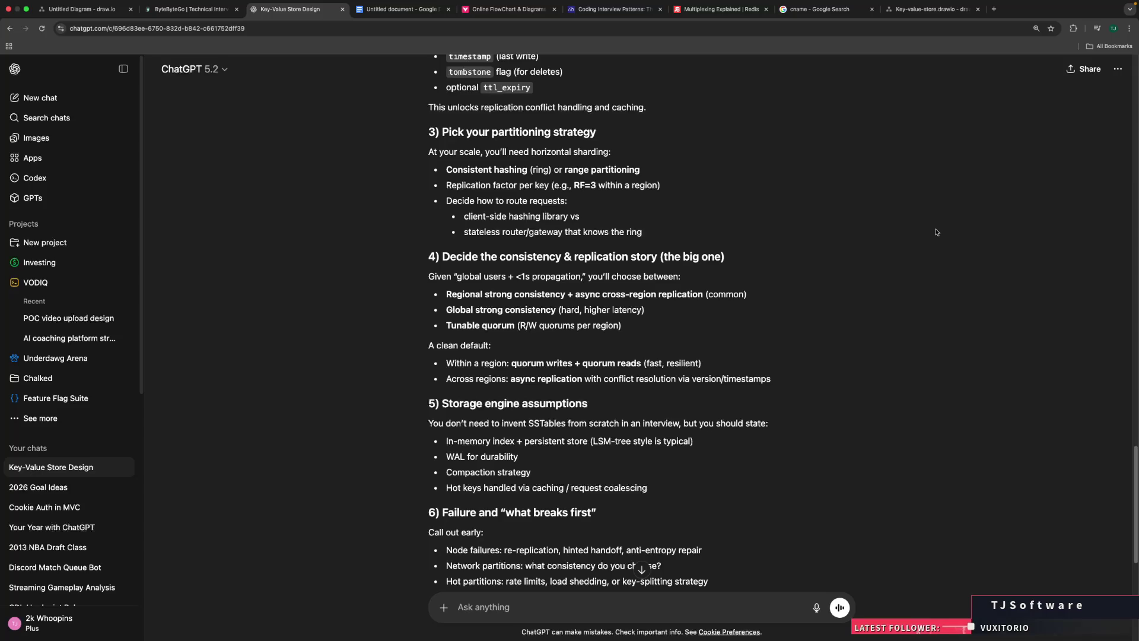
scroll(936, 231, down, 3)
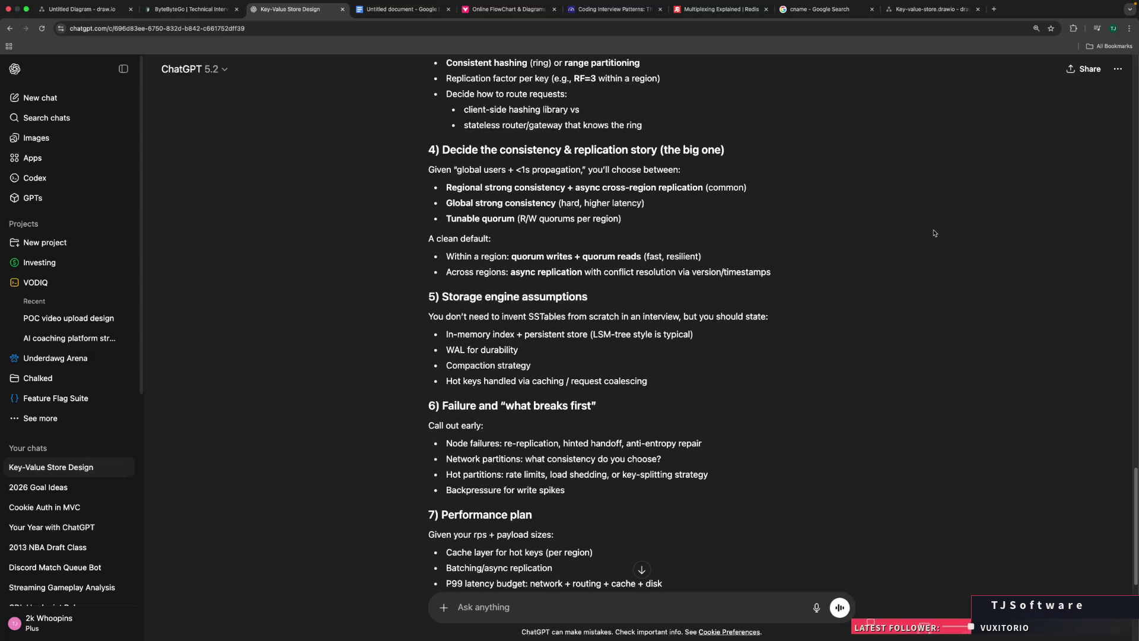
scroll(934, 234, down, 2)
scroll(934, 233, down, 5)
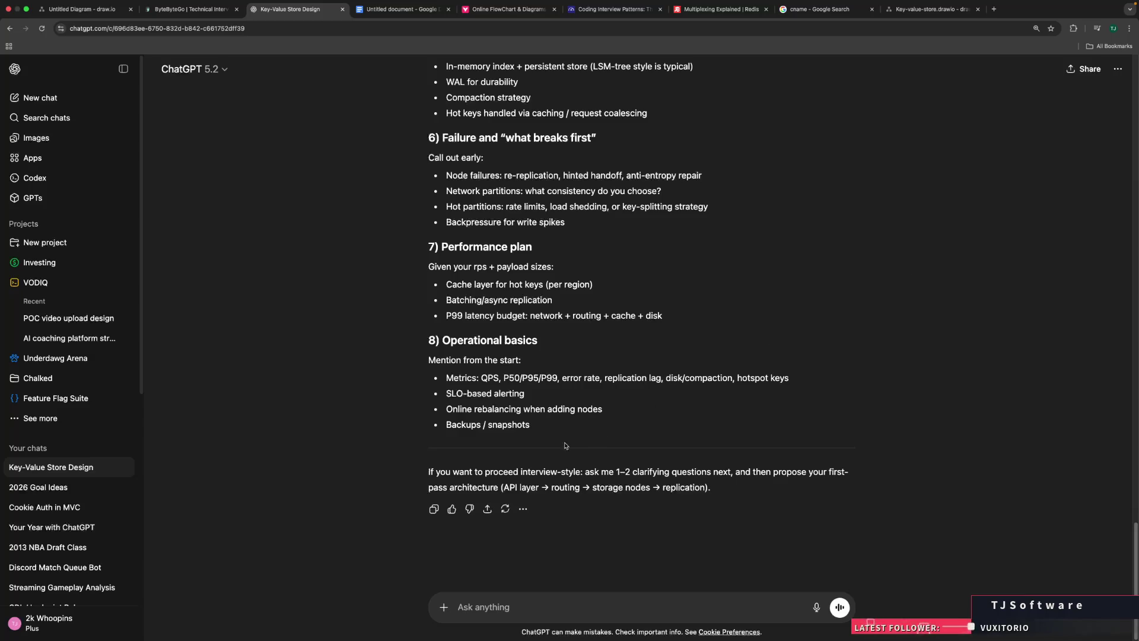
scroll(546, 397, up, 3)
scroll(546, 396, up, 5)
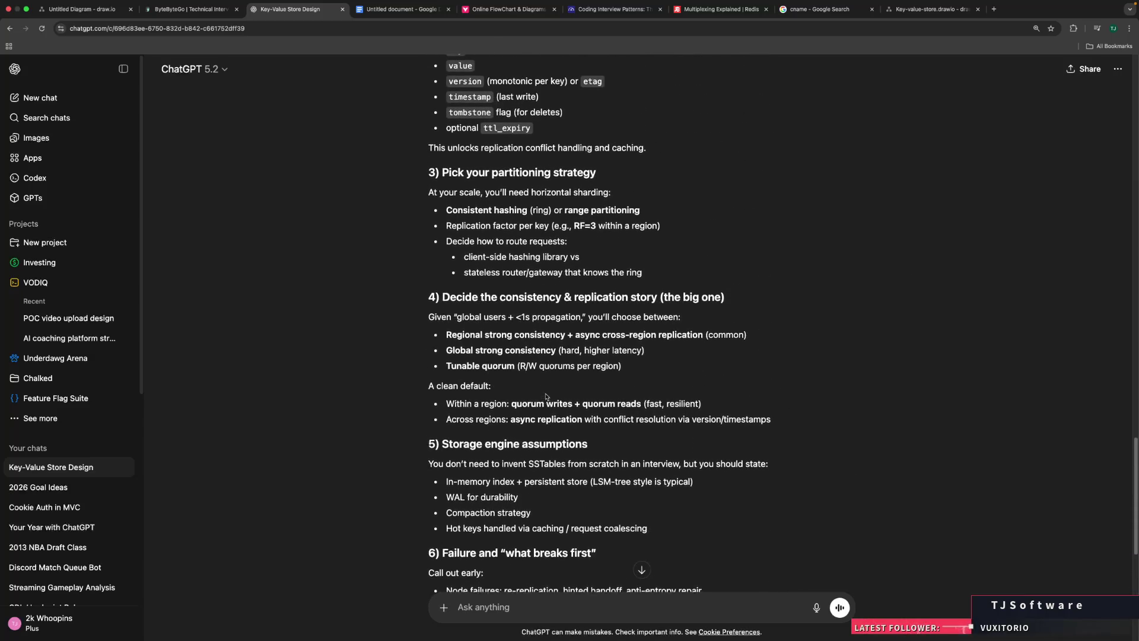
right_click(655, 366)
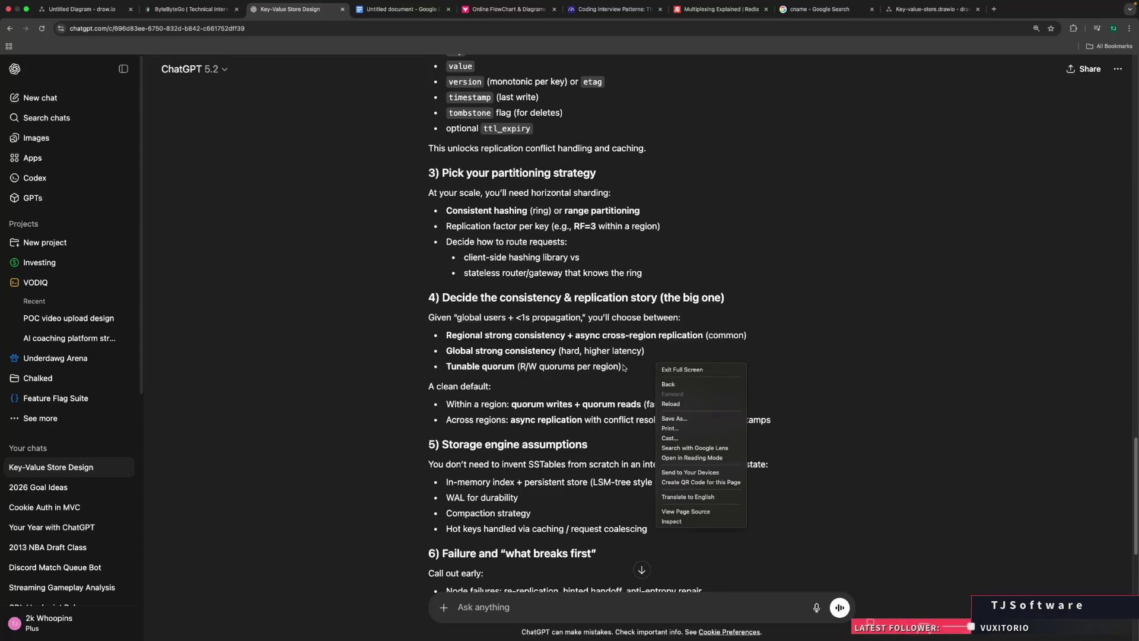
click(623, 367)
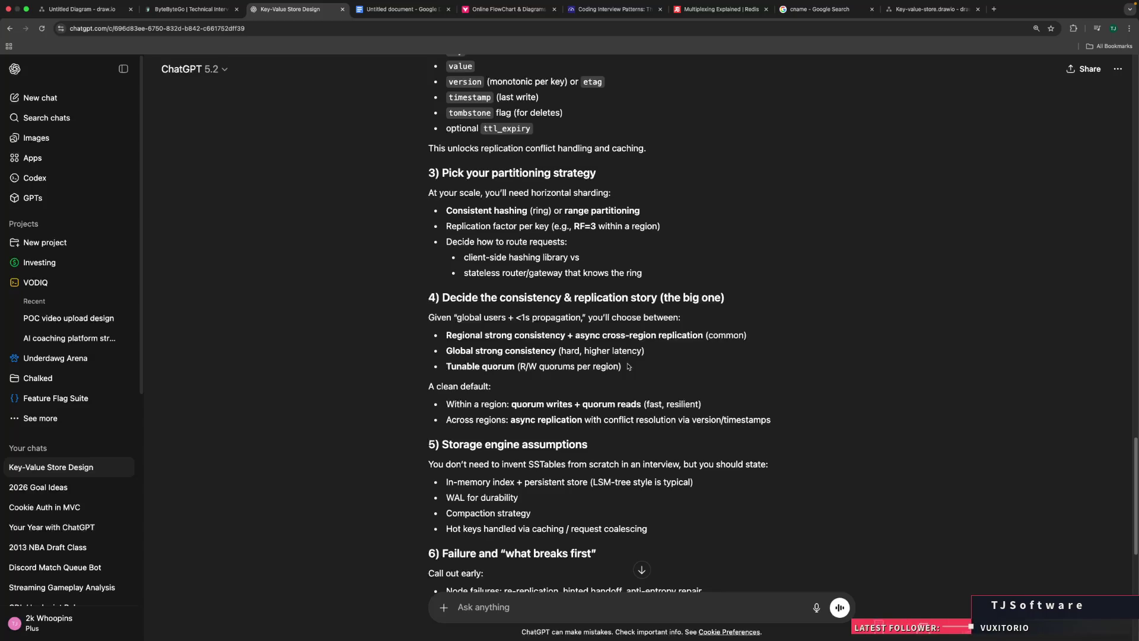
scroll(628, 367, down, 1)
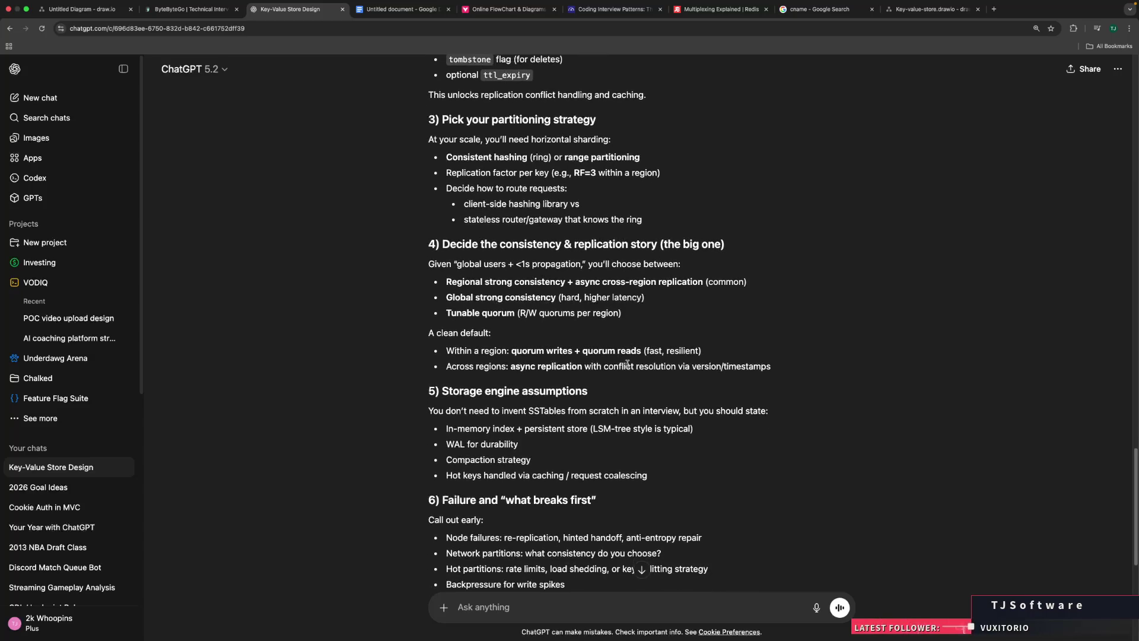
scroll(629, 363, down, 5)
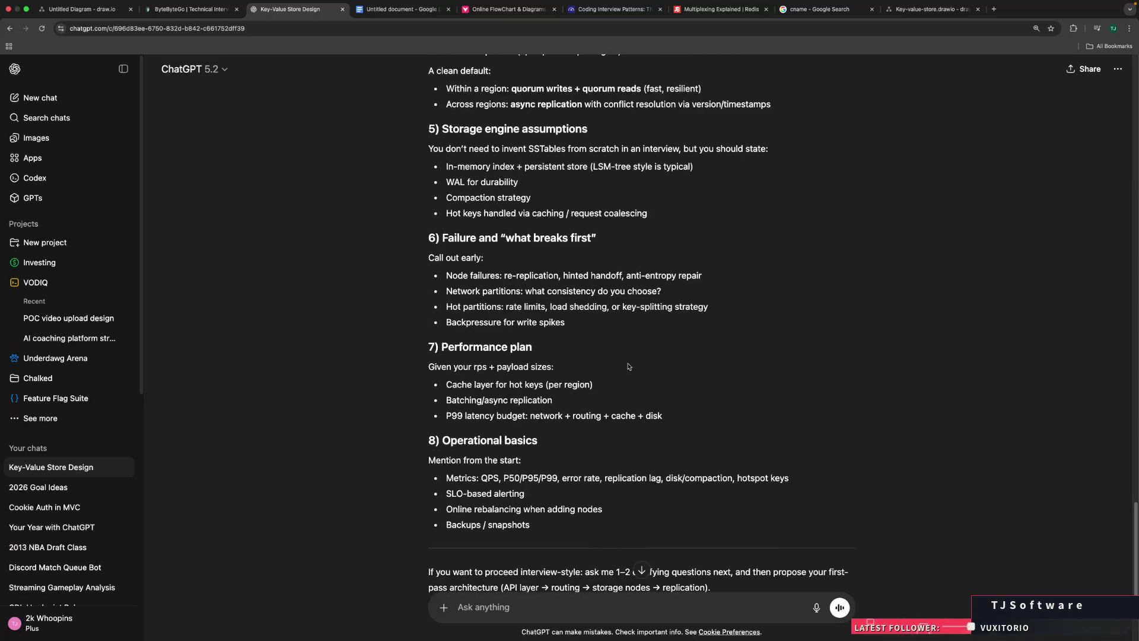
scroll(628, 367, down, 2)
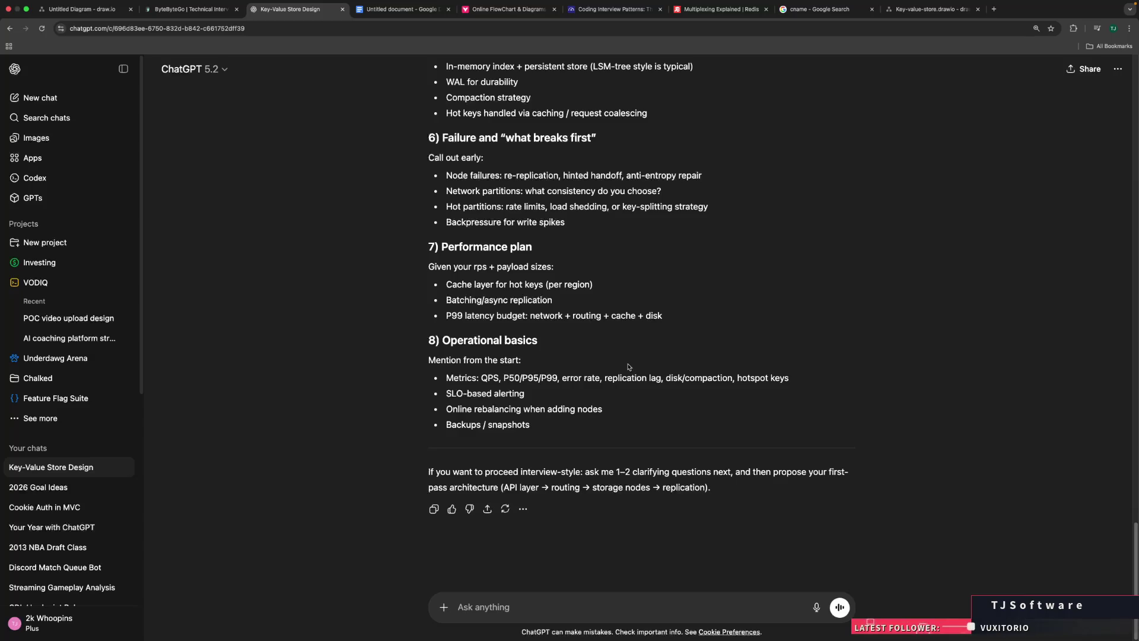
scroll(629, 367, up, 2)
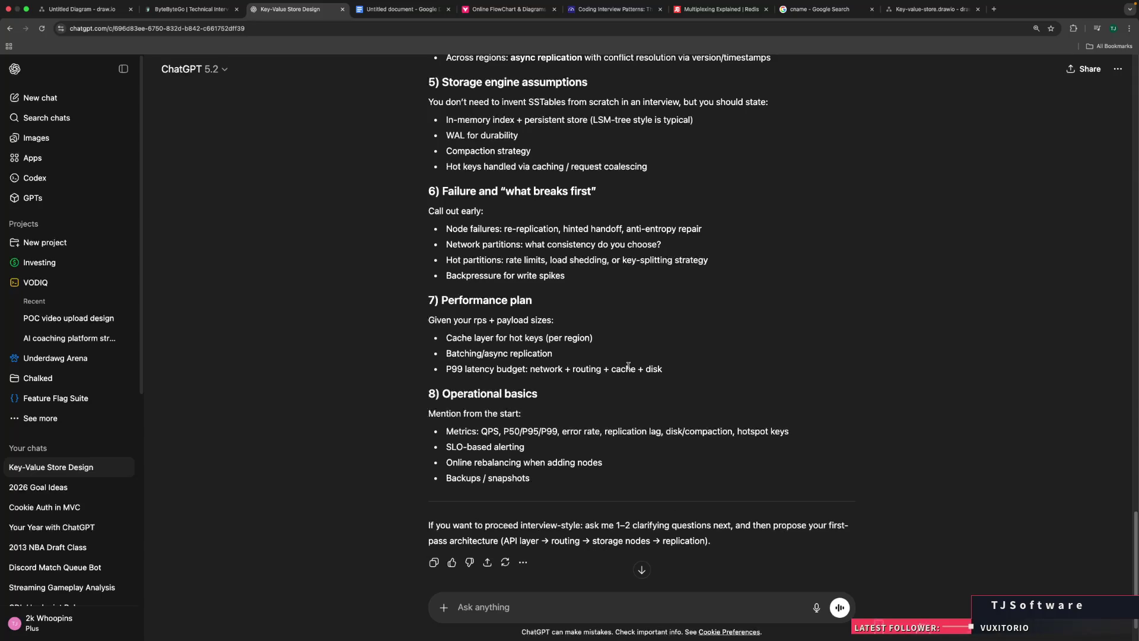
scroll(628, 366, up, 5)
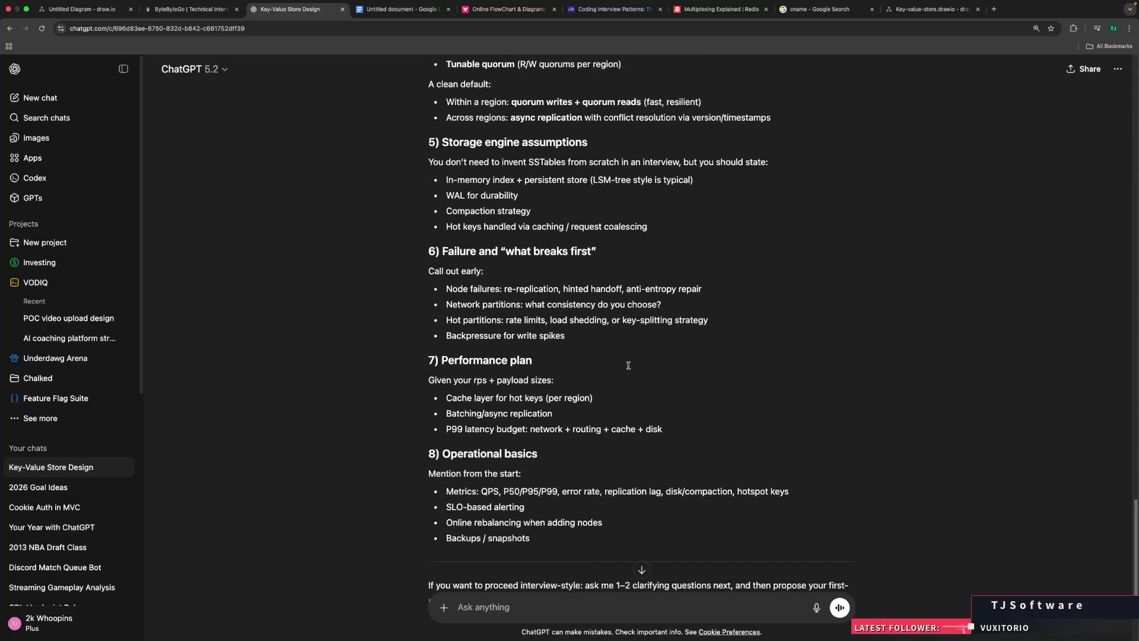
scroll(628, 368, up, 5)
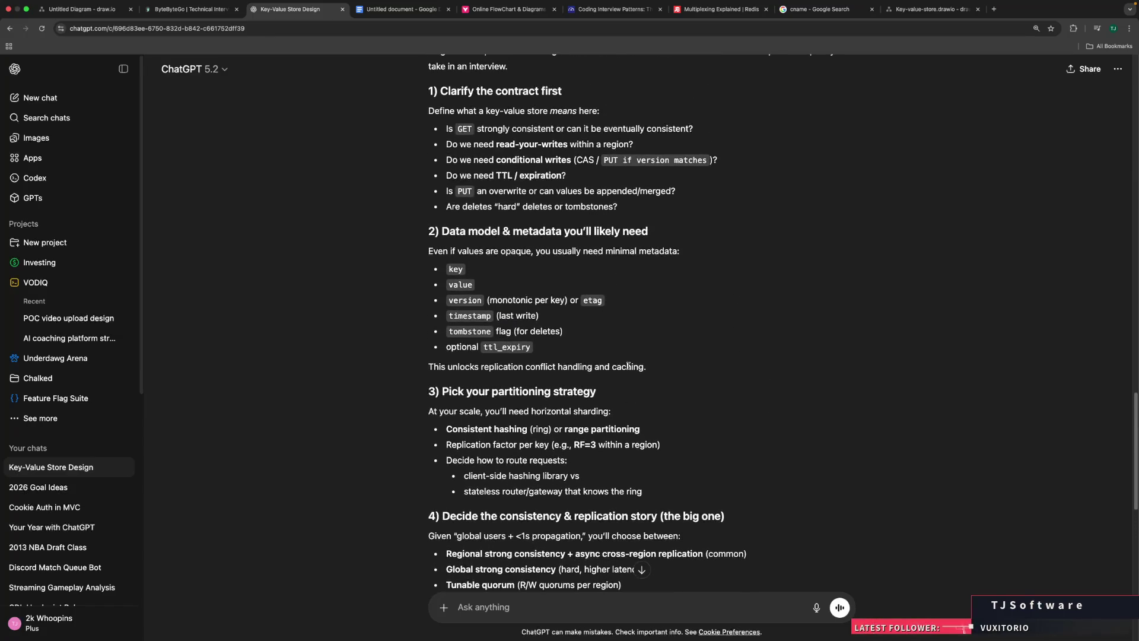
scroll(628, 366, down, 6)
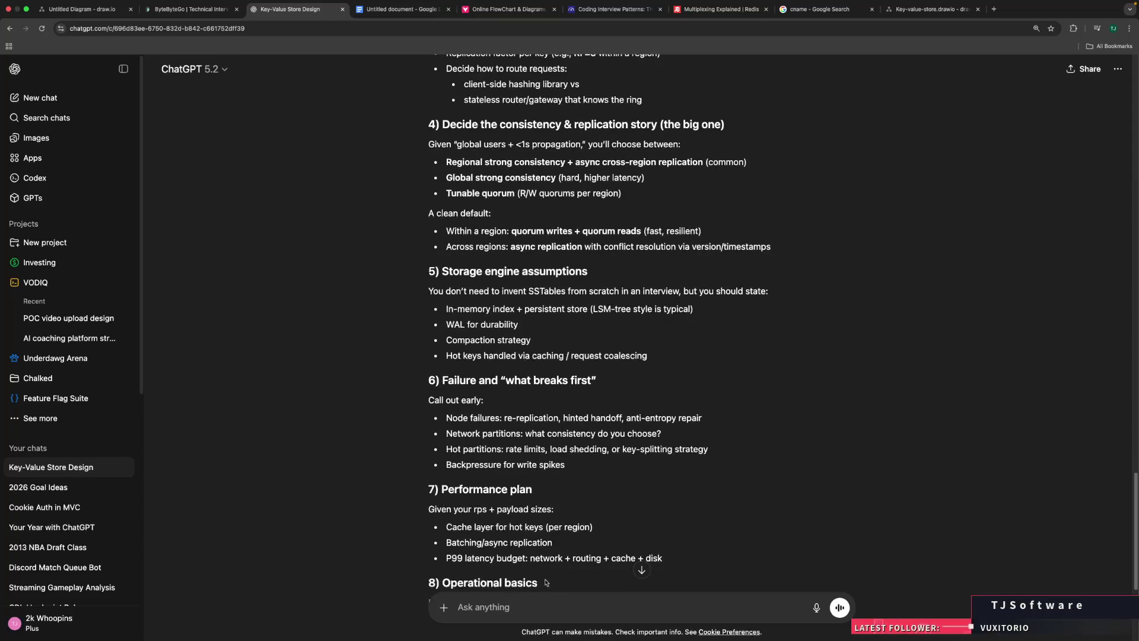
click(539, 603)
text(WHa)
key(BackSpace)
key(BackSpace)
key(BackSpace)
text(What are some study)
text( guids )
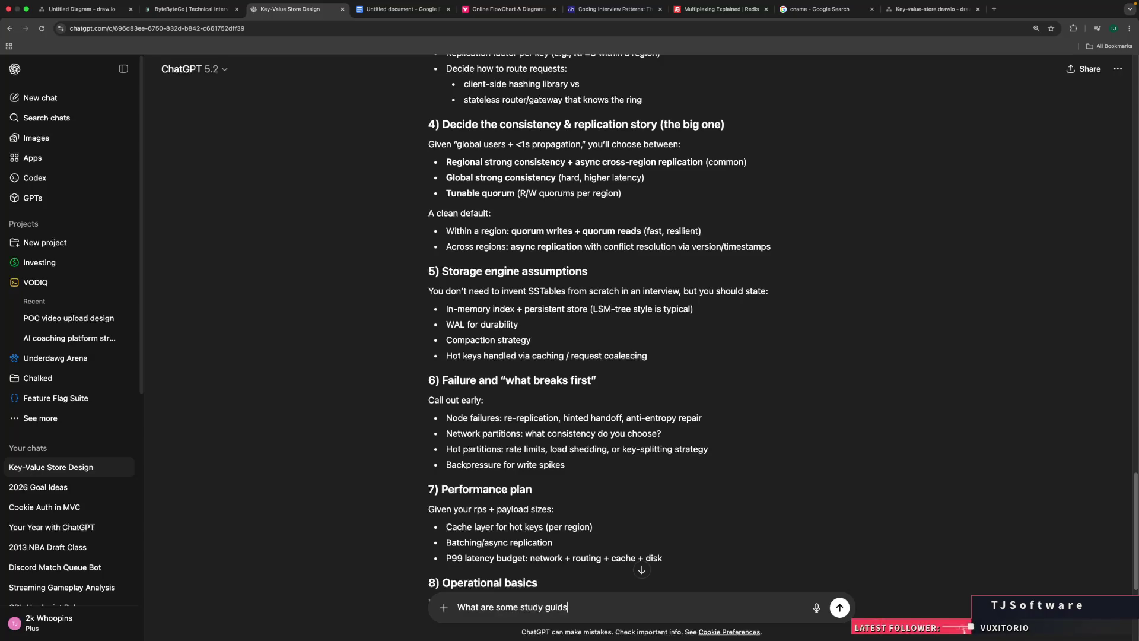
key(BackSpace)
key(BackSpace)
text(es to help ans)
text(wer this typ)
text(e of inter)
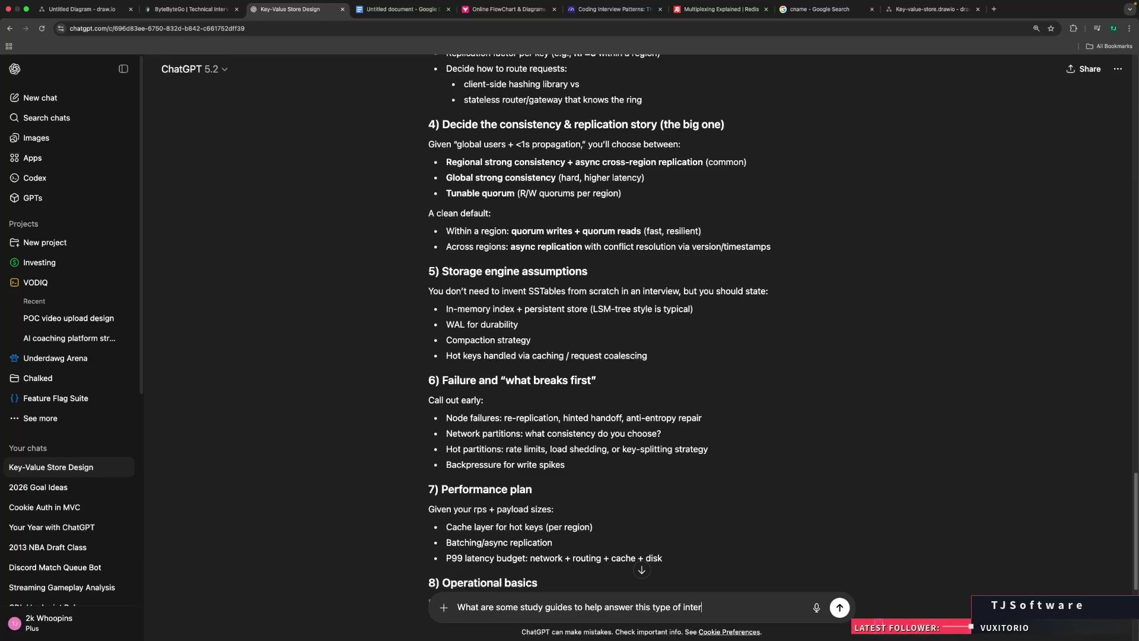
text(viewquestion?)
key(Return)
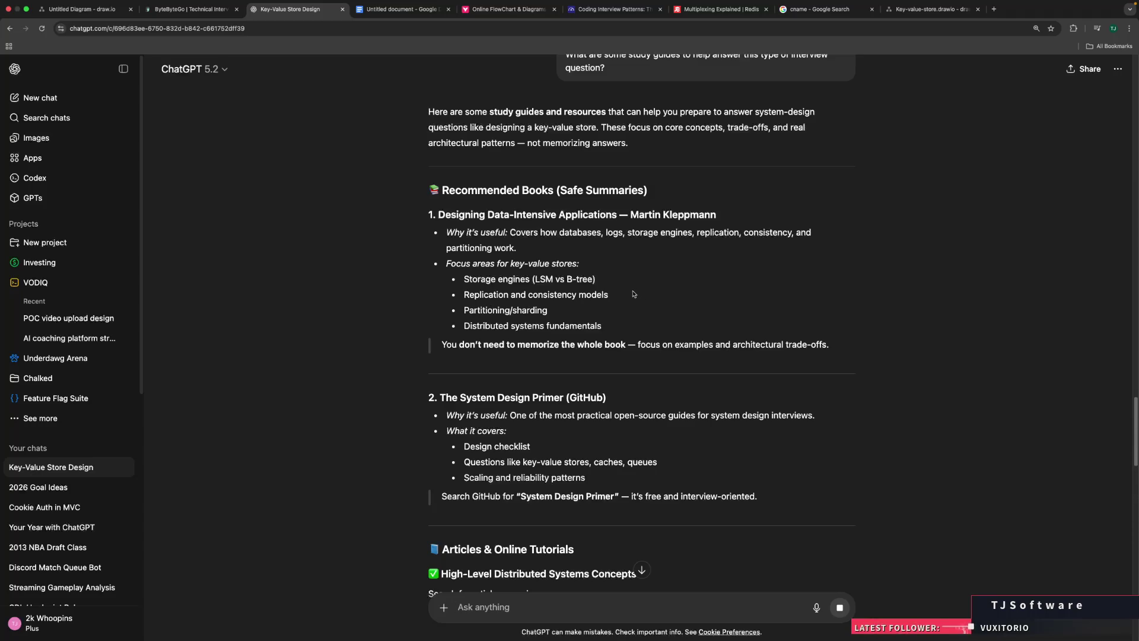
triple_click(520, 214)
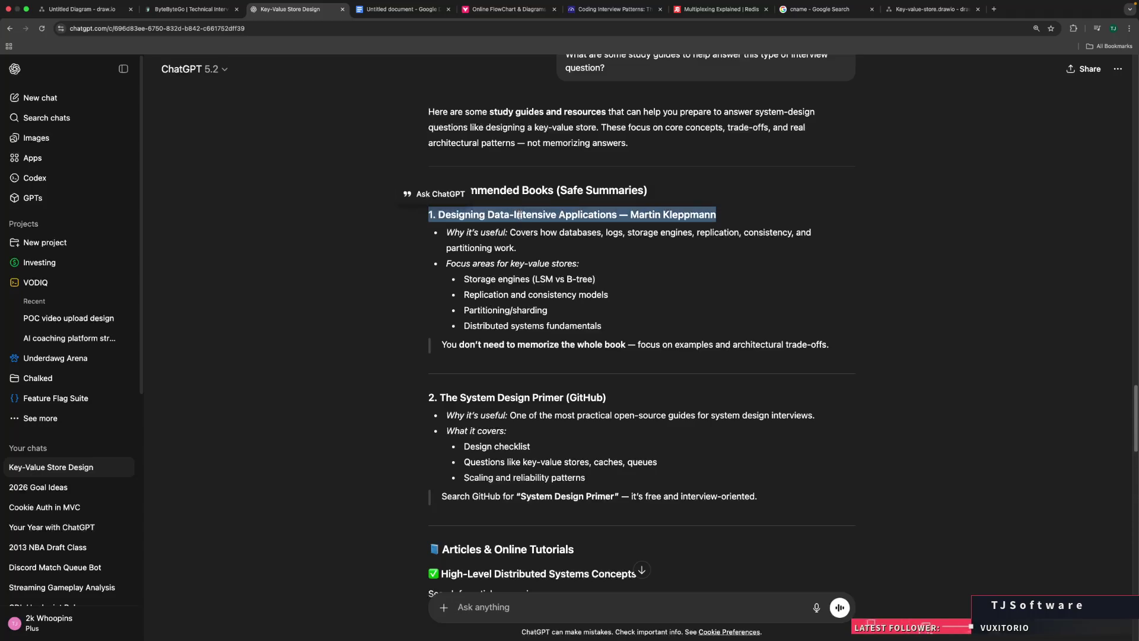
click(606, 310)
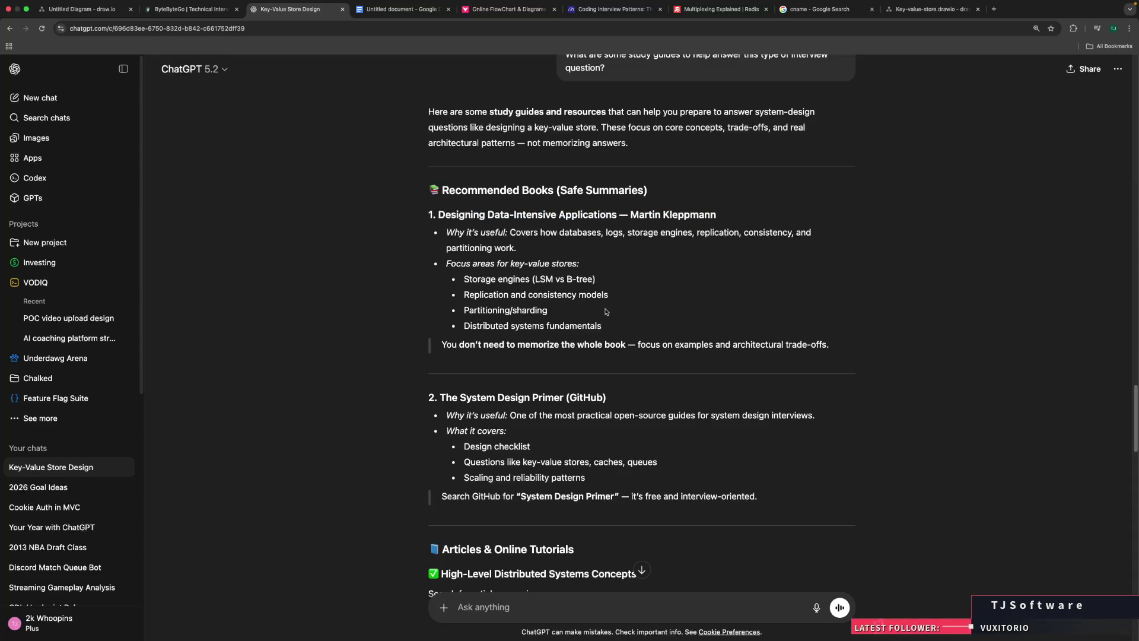
scroll(605, 312, down, 1)
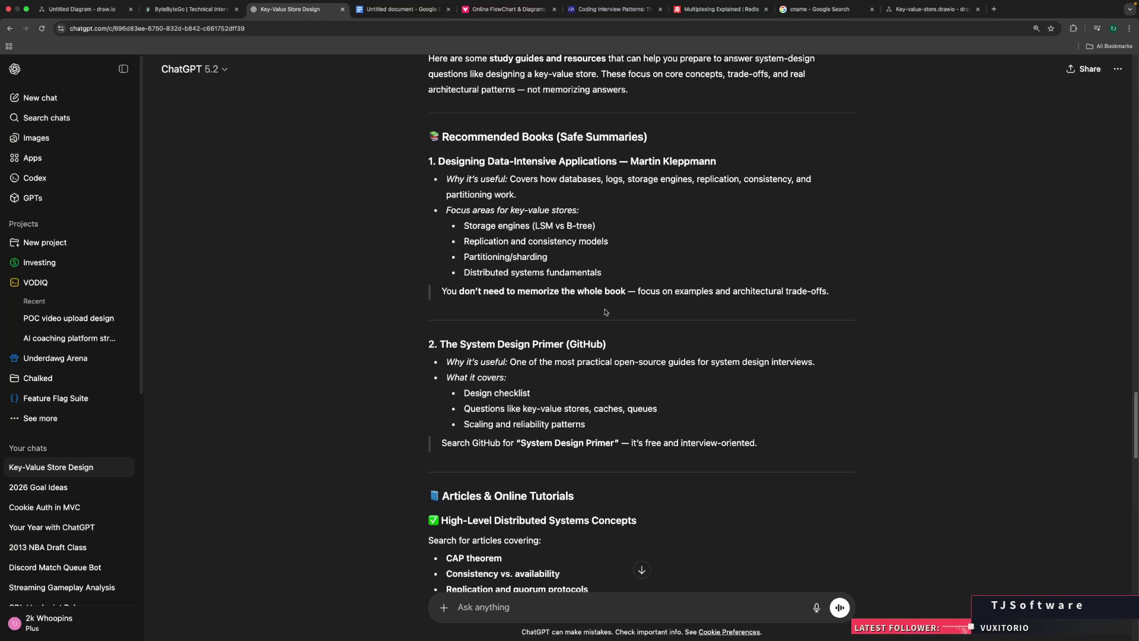
scroll(605, 312, down, 2)
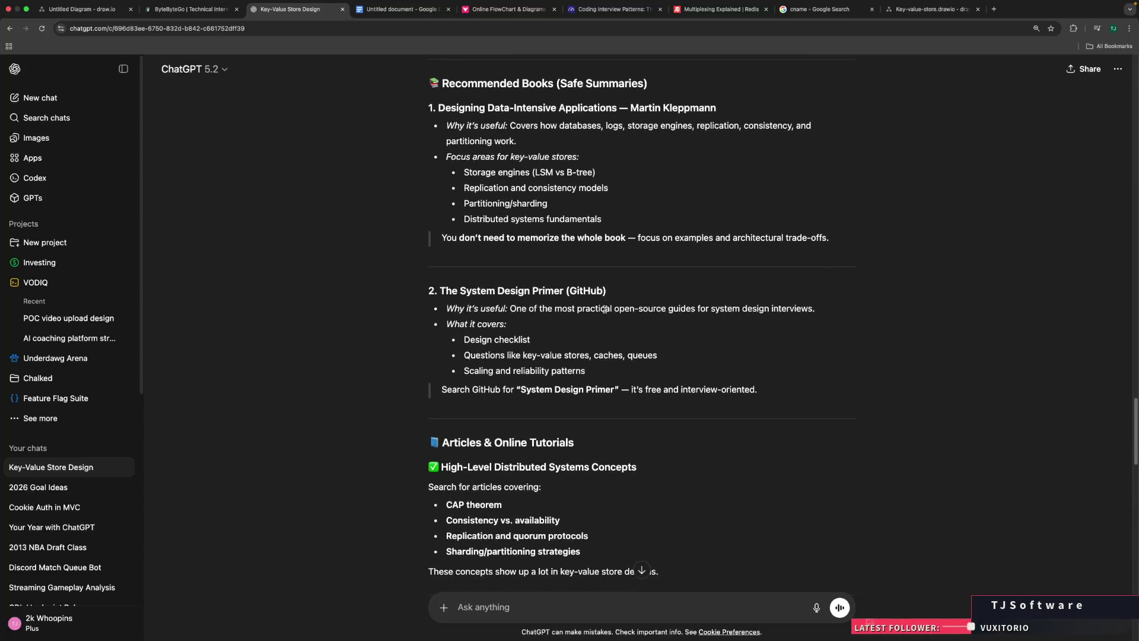
scroll(604, 309, down, 5)
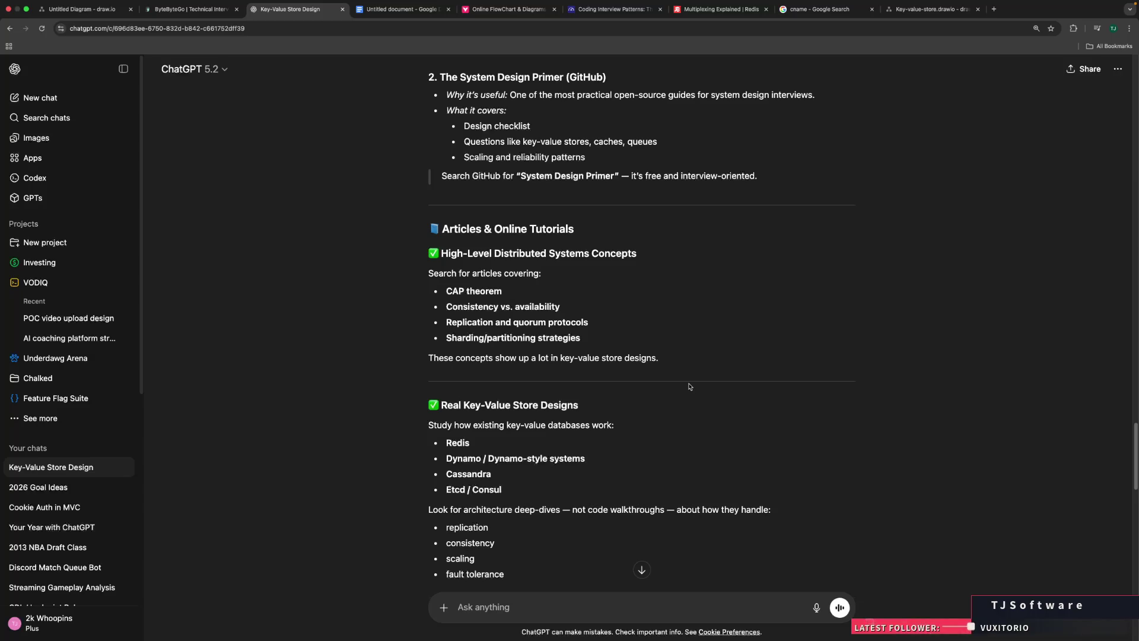
scroll(710, 375, down, 2)
drag(463, 318, 566, 318)
click(587, 315)
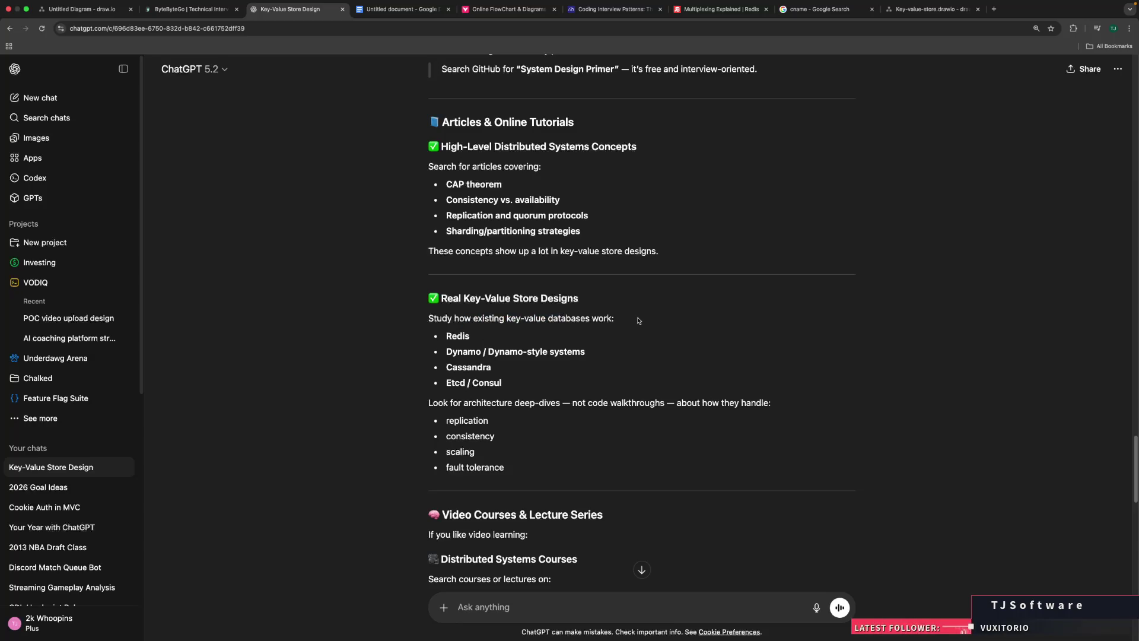
double_click(458, 336)
drag(453, 352, 510, 351)
click(640, 363)
double_click(457, 368)
click(457, 384)
double_click(456, 383)
click(649, 346)
double_click(457, 383)
click(773, 370)
scroll(564, 439, down, 2)
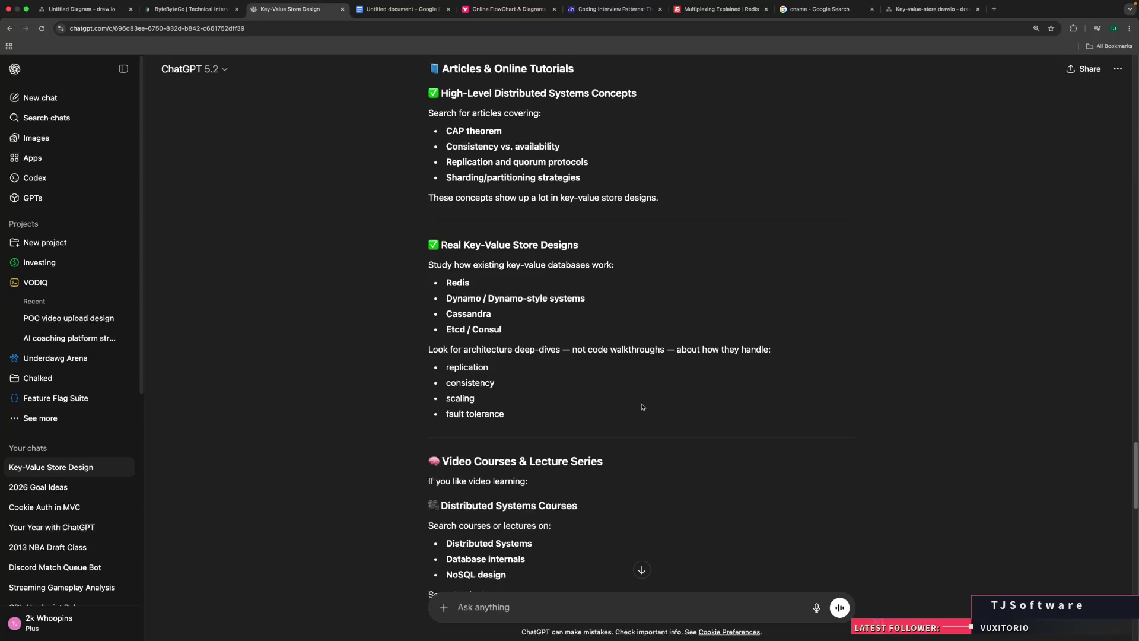
scroll(642, 407, down, 4)
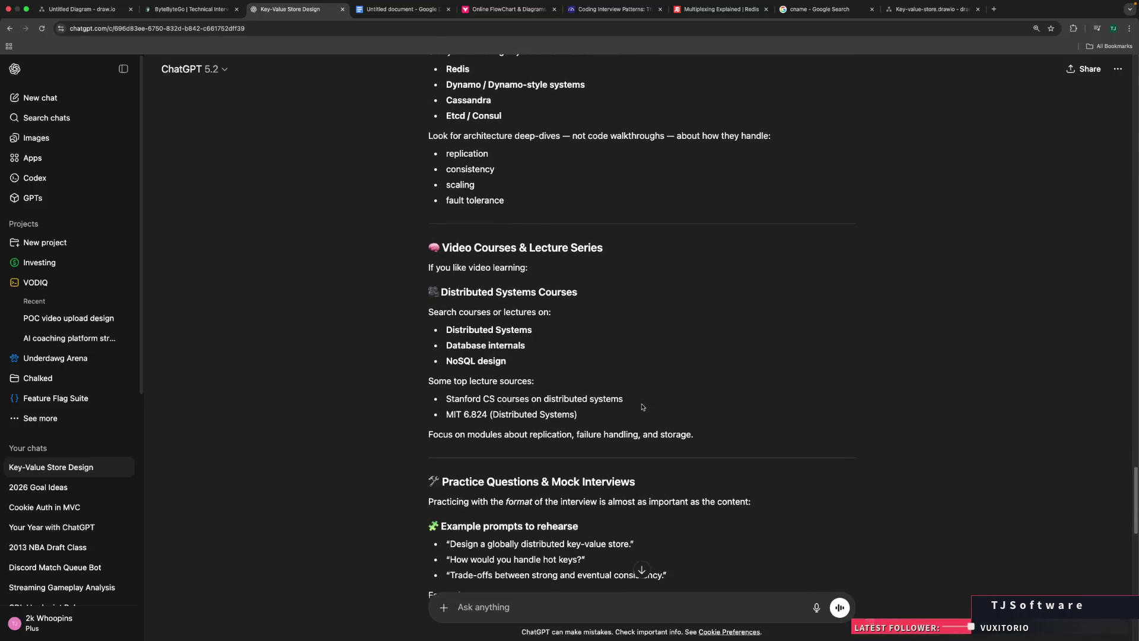
scroll(642, 407, down, 5)
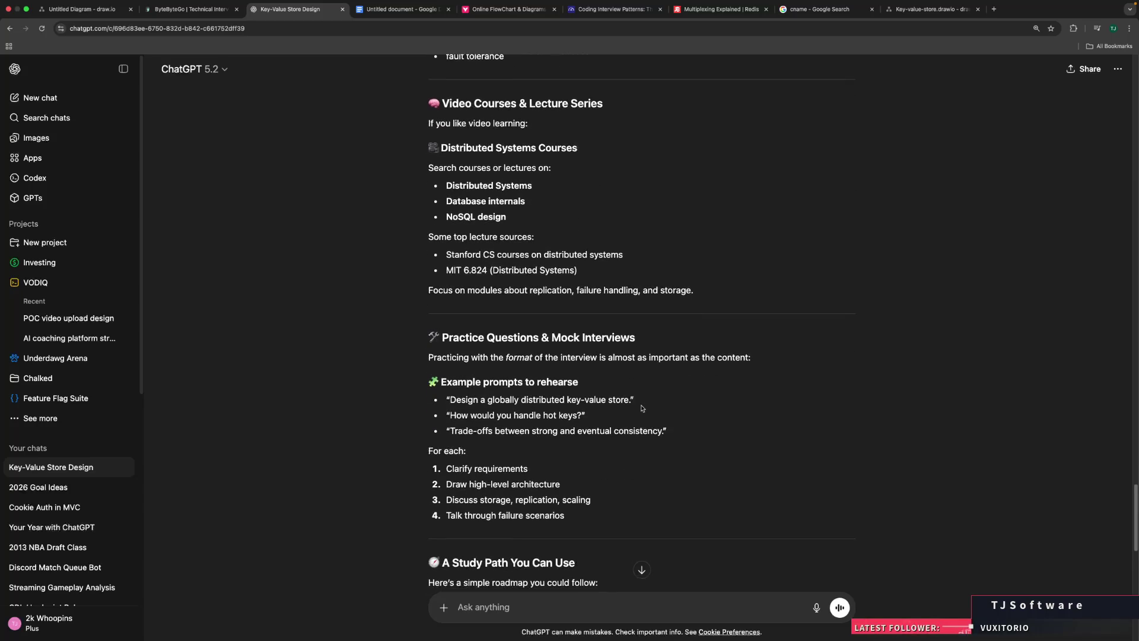
scroll(642, 408, down, 2)
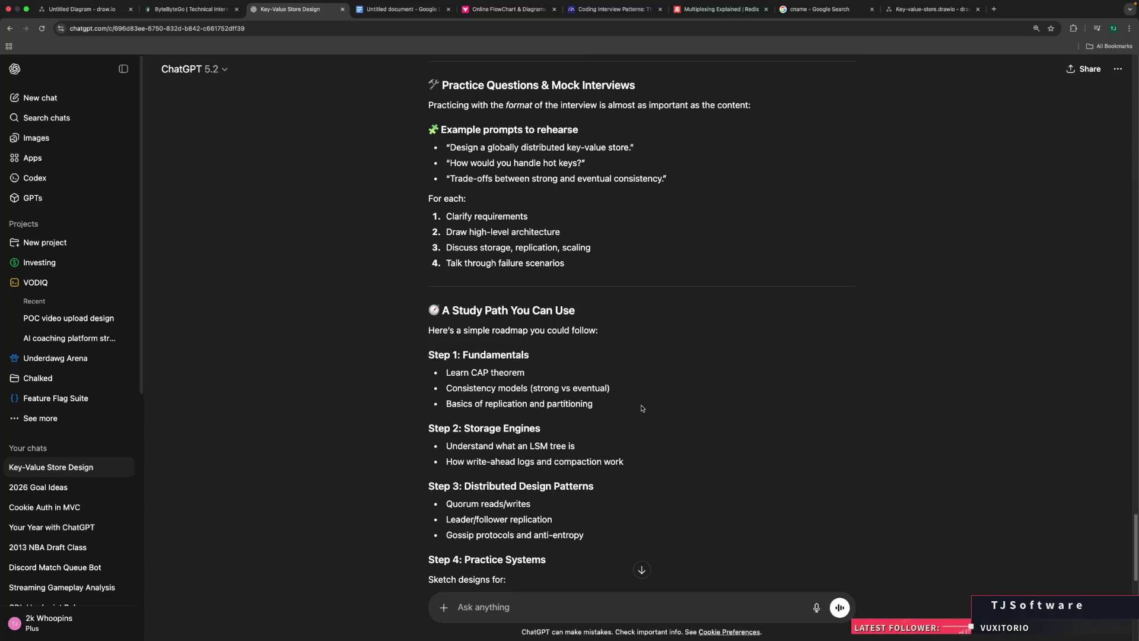
mouse_move(448, 382)
mouse_down()
mouse_move(454, 372)
mouse_move(526, 372)
mouse_move(411, 375)
mouse_up()
click(568, 375)
click(411, 375)
mouse_move(452, 388)
mouse_down()
mouse_move(632, 396)
mouse_move(436, 391)
mouse_up()
click(632, 396)
click(436, 392)
drag(472, 372, 478, 372)
click(480, 374)
key(cmd+t)
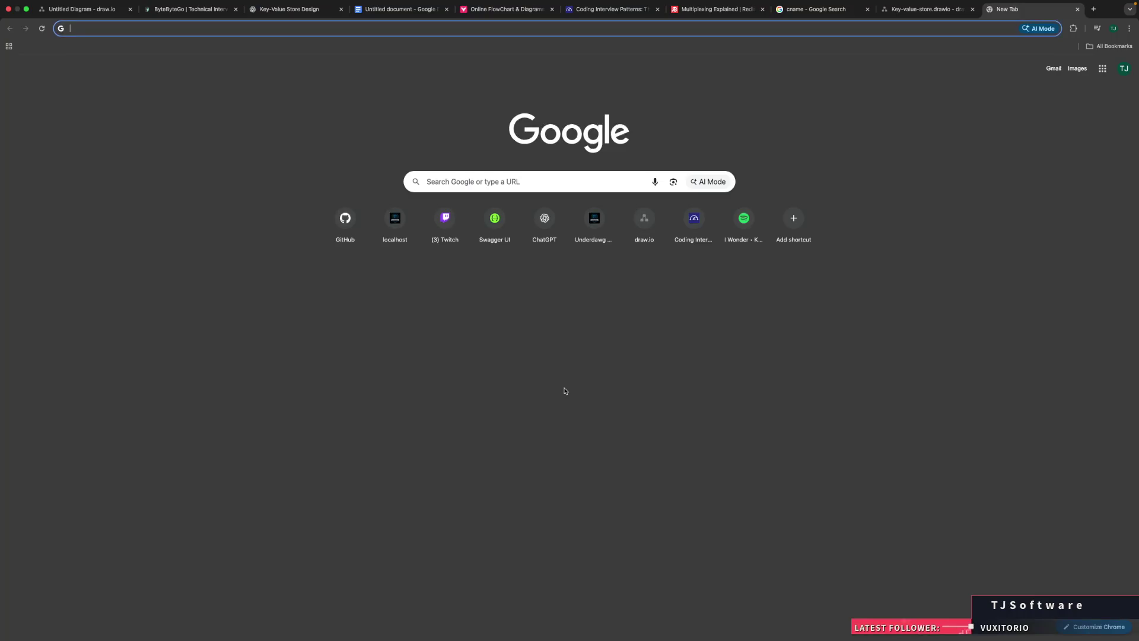
Step: Search Google for 'cap theorem' and open IBM's 'What Is the CAP Theorem?' article
text(cap thero)
key(BackSpace)
key(BackSpace)
text(or)
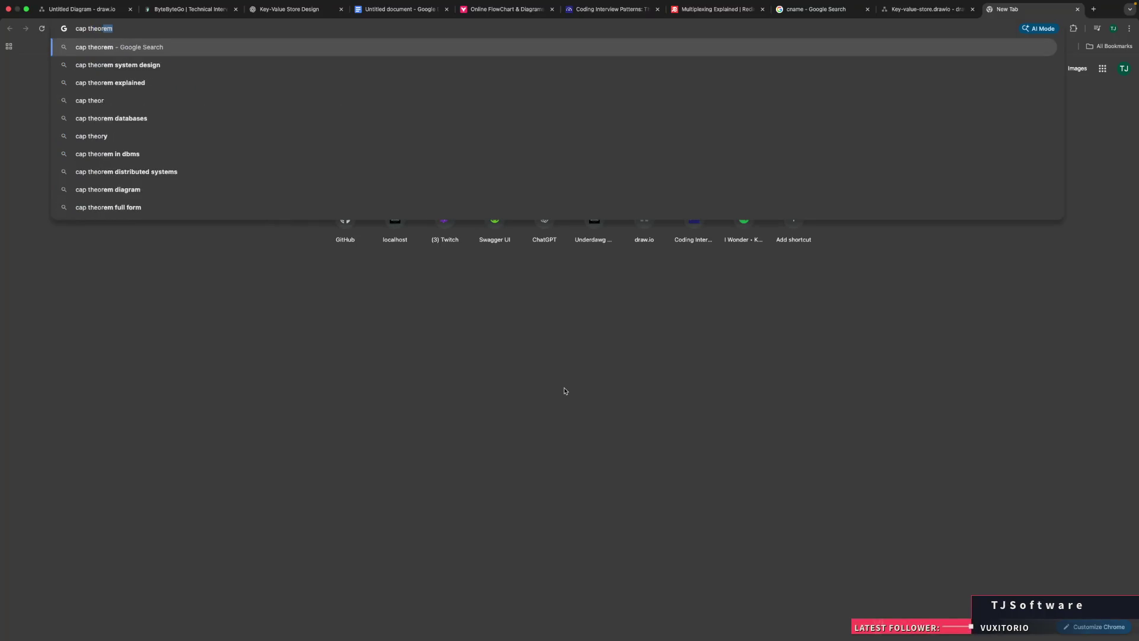
key(Return)
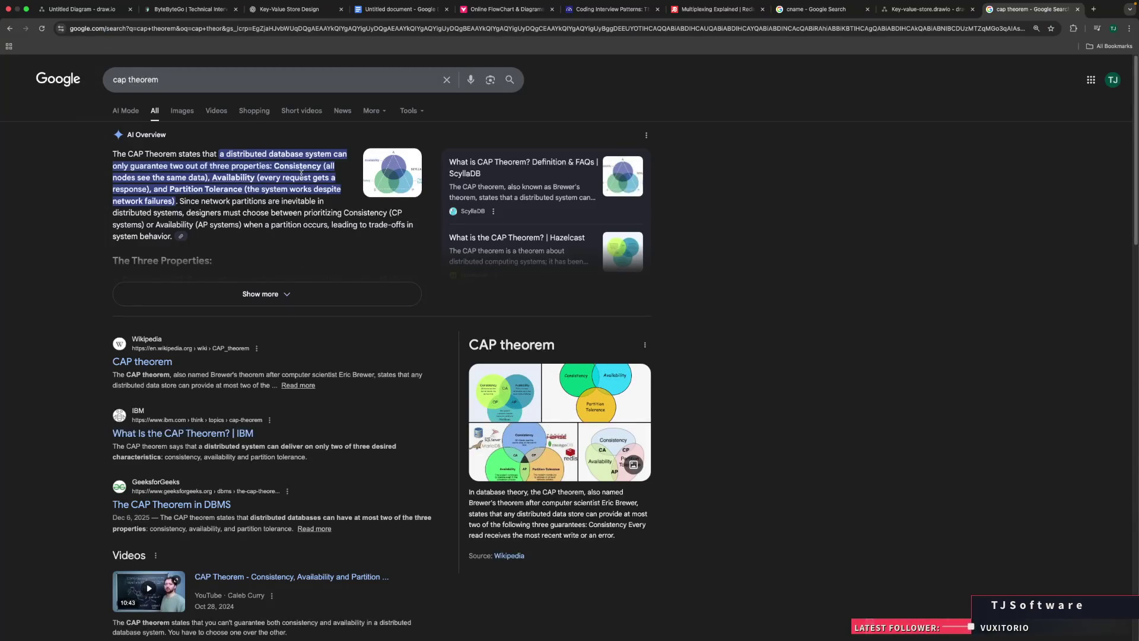
click(201, 434)
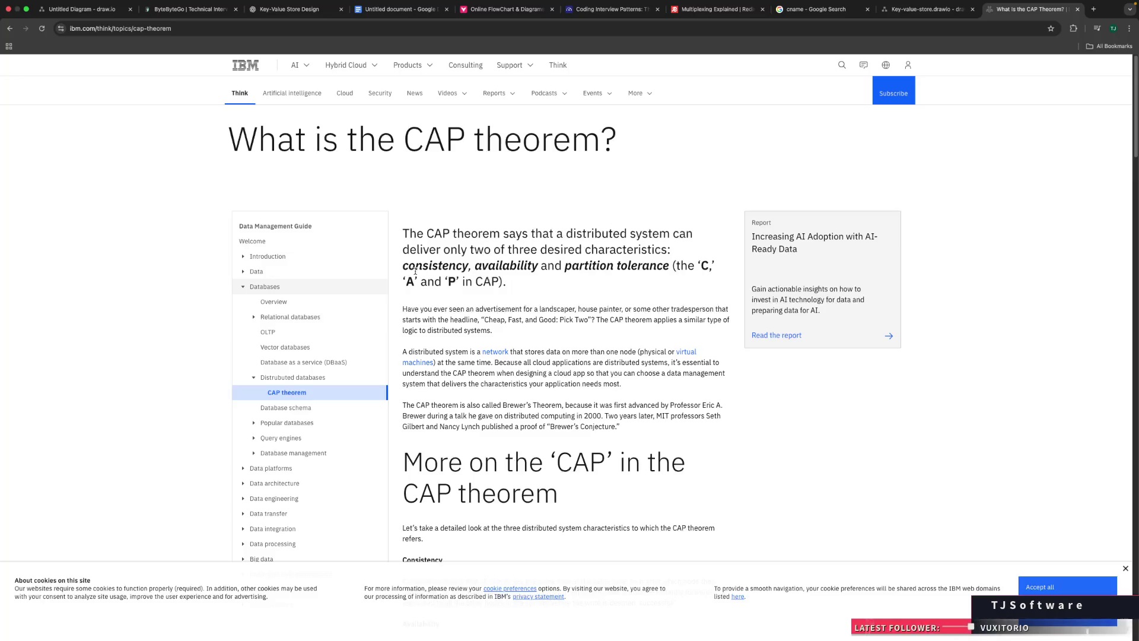
double_click(595, 267)
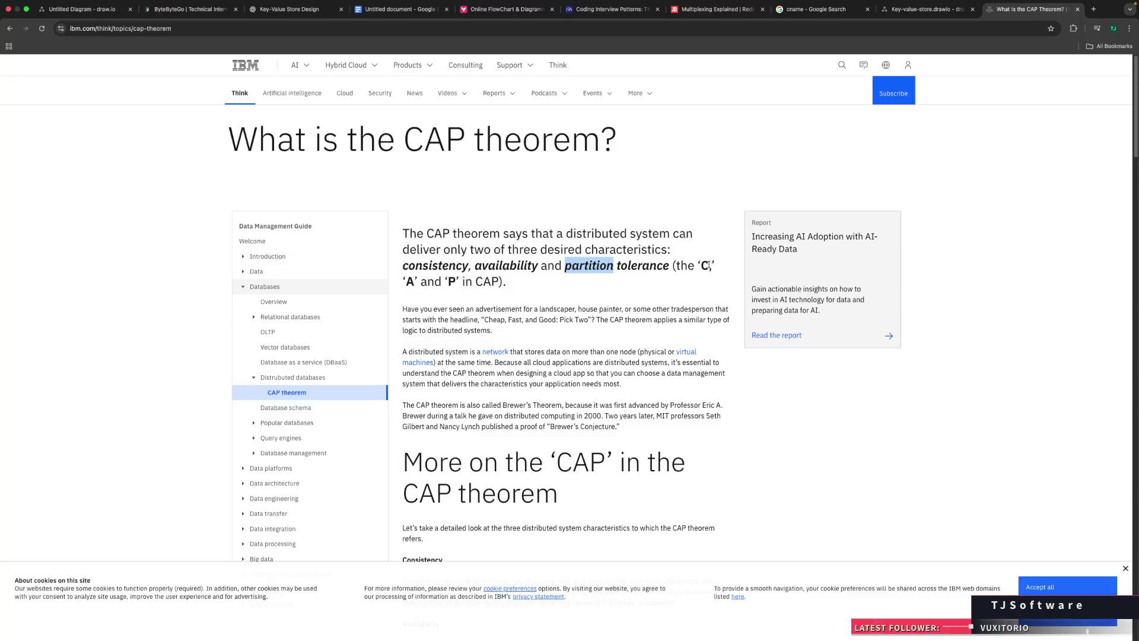
click(450, 313)
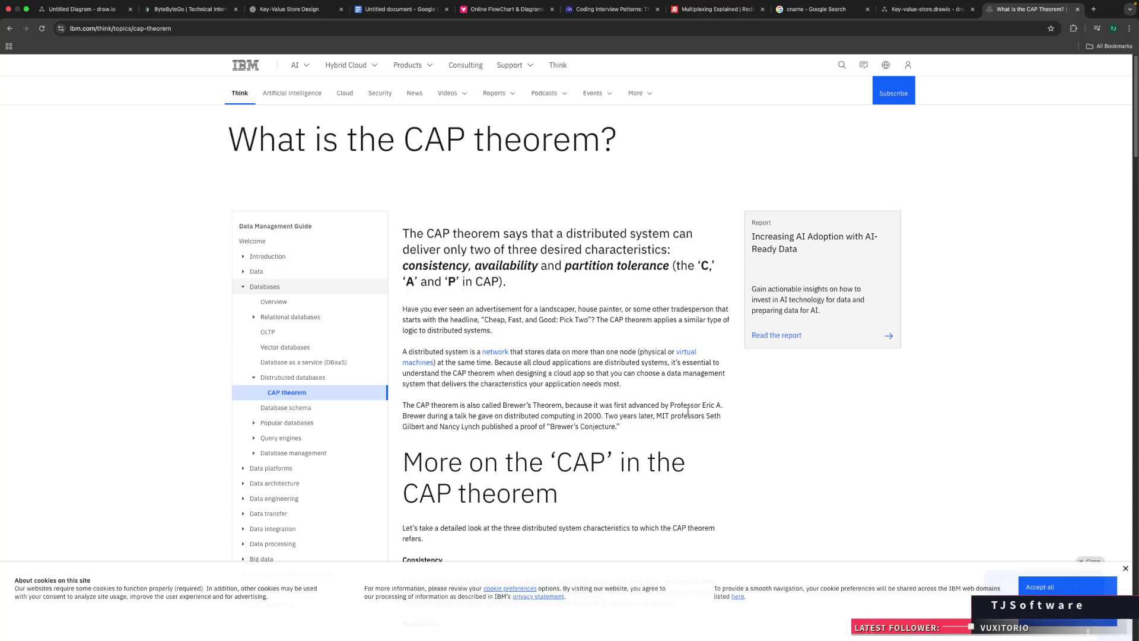
scroll(771, 414, down, 2)
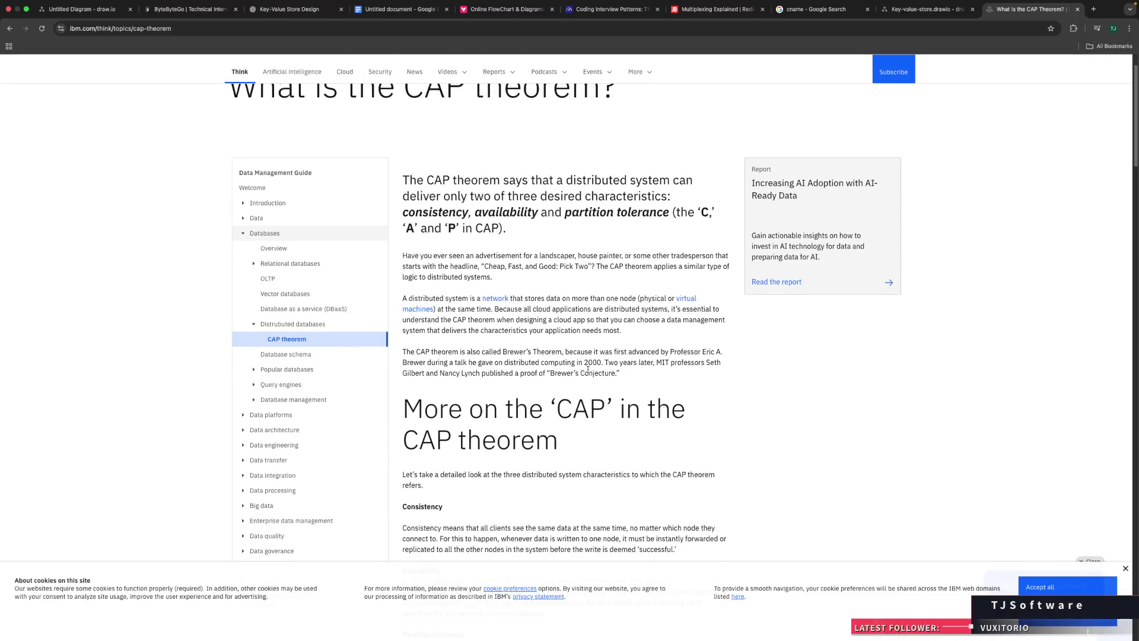
mouse_move(601, 362)
mouse_down()
mouse_move(564, 363)
mouse_move(584, 363)
mouse_up()
click(829, 390)
scroll(829, 389, down, 3)
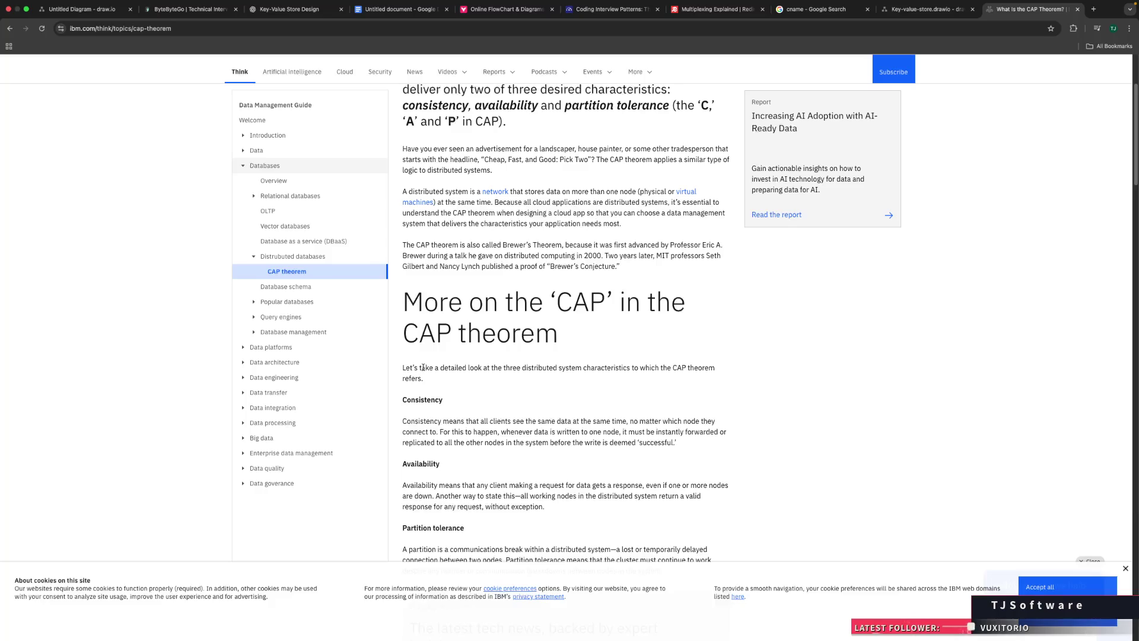
scroll(506, 380, down, 3)
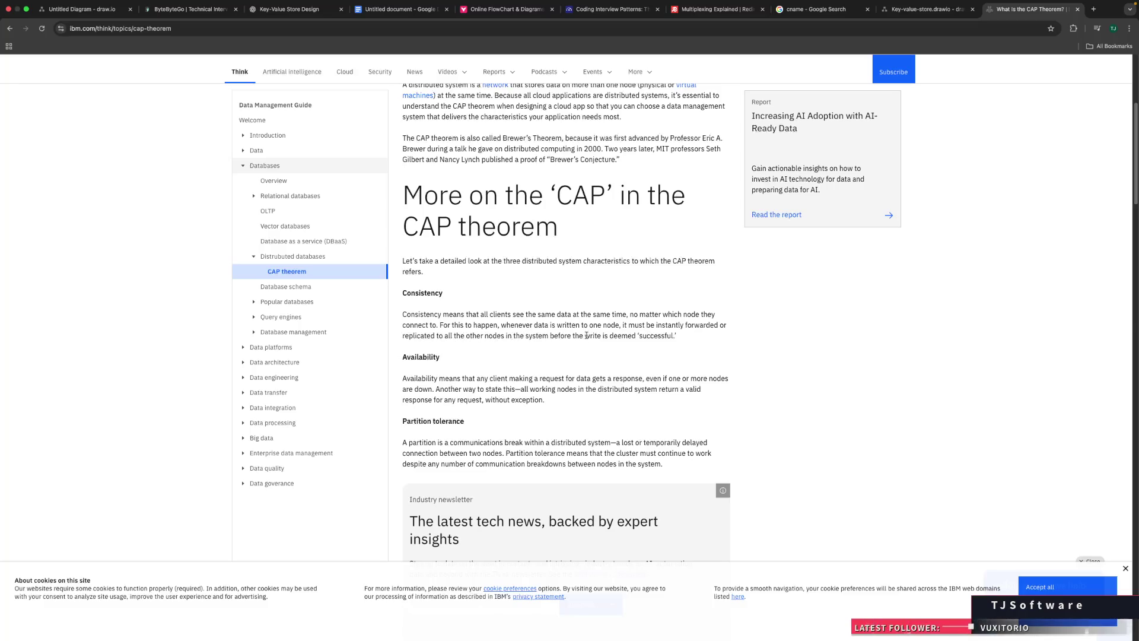
drag(639, 336, 675, 337)
click(513, 367)
scroll(593, 410, down, 3)
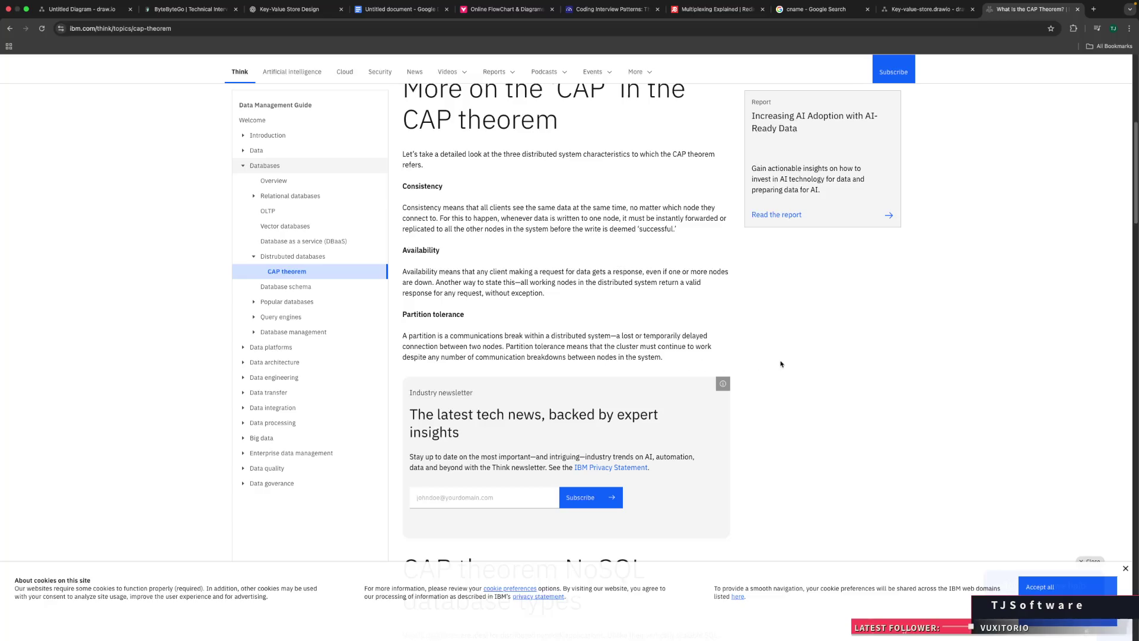
scroll(781, 364, down, 3)
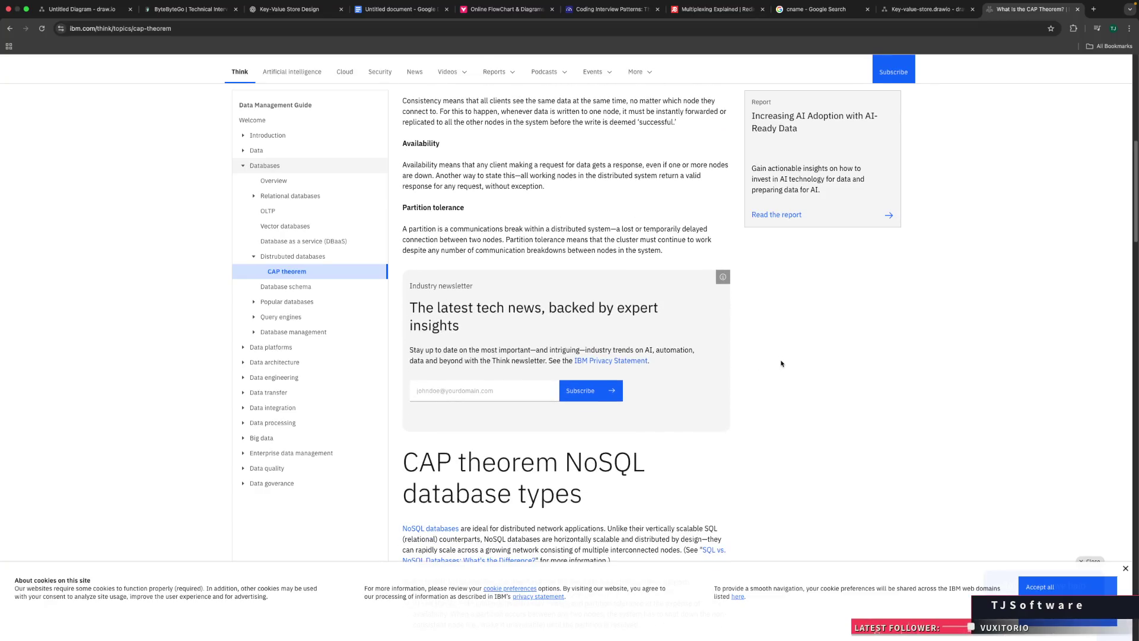
scroll(781, 364, up, 3)
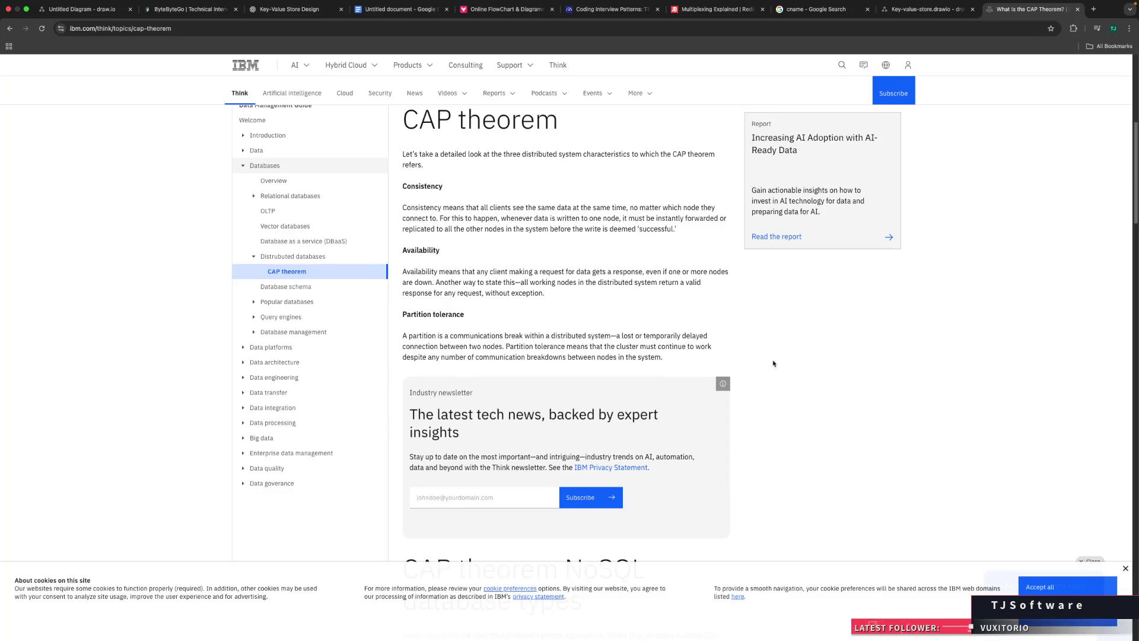
drag(411, 207, 565, 229)
click(566, 230)
drag(402, 270, 574, 296)
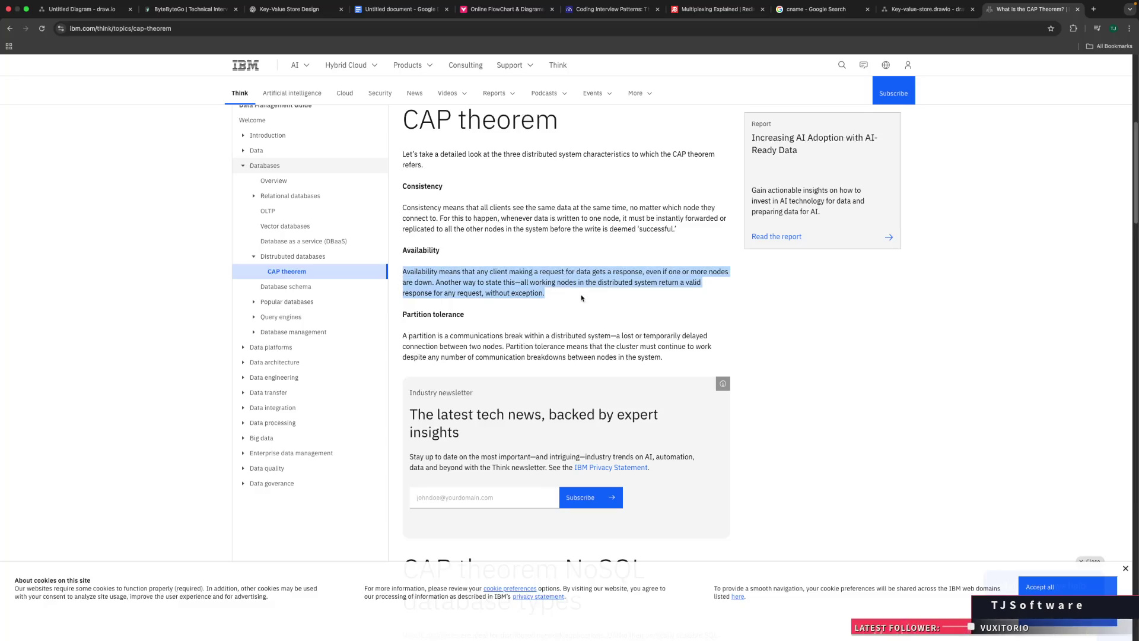
click(581, 298)
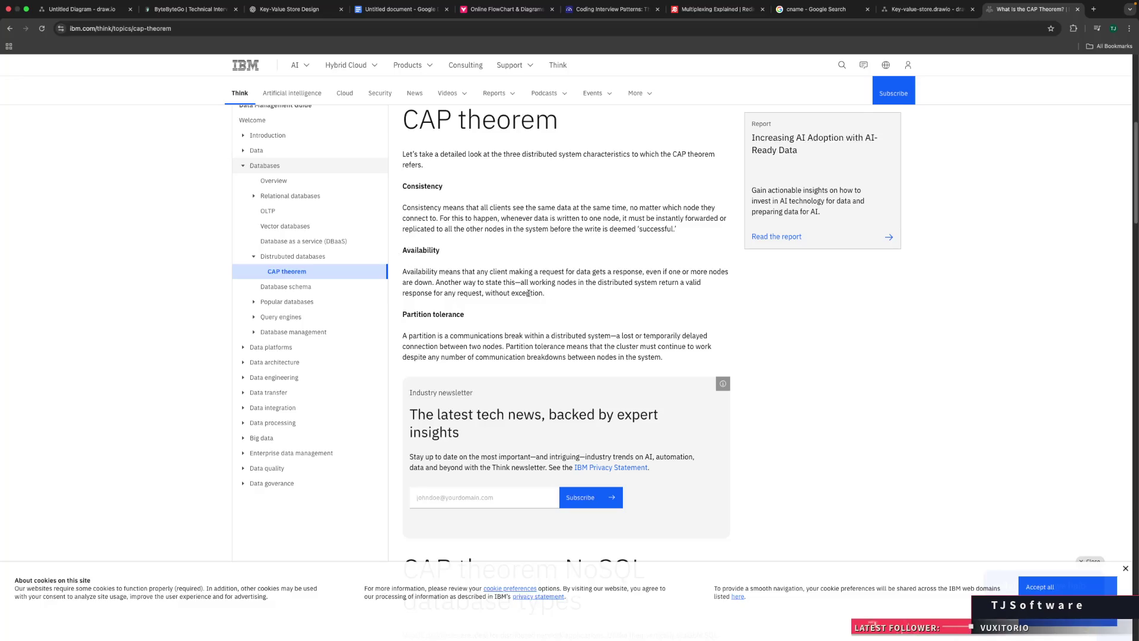
drag(402, 271, 501, 272)
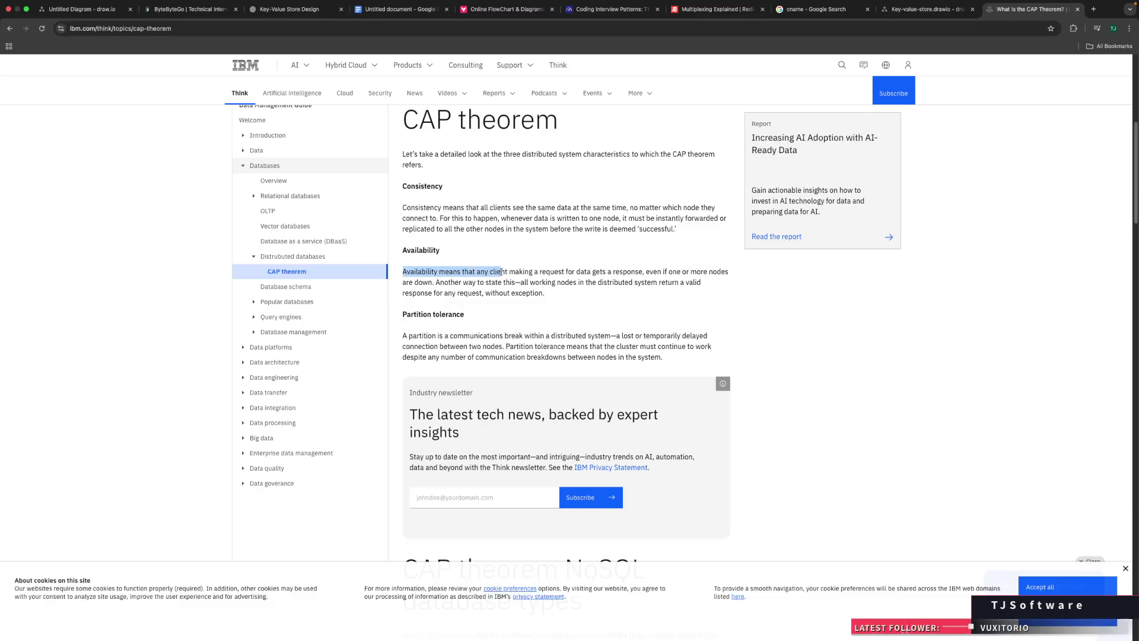
click(580, 306)
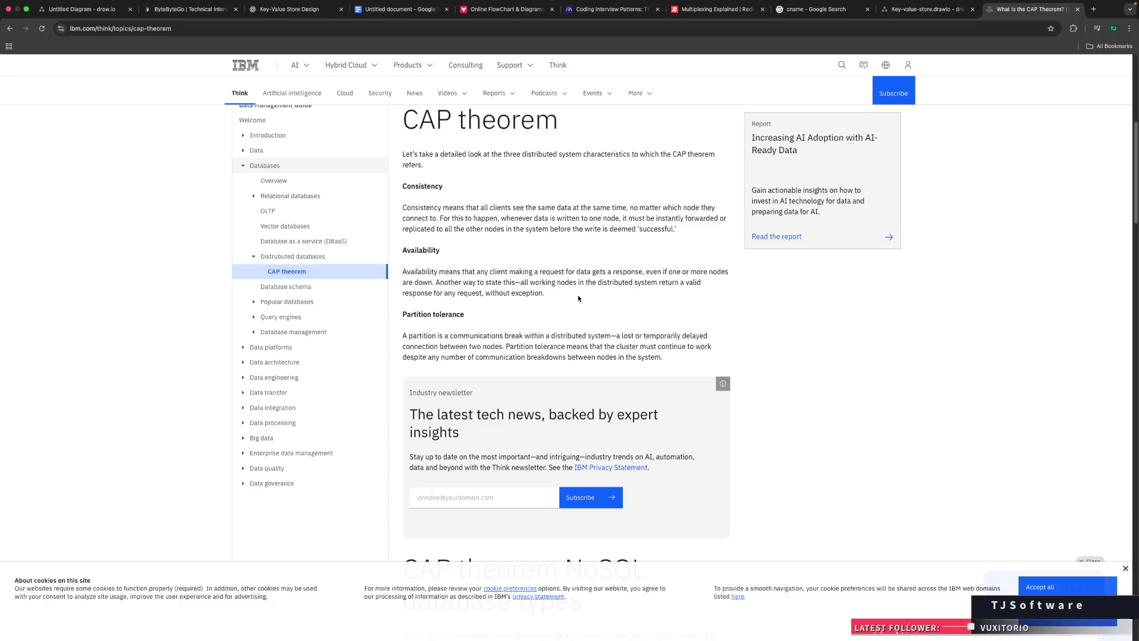